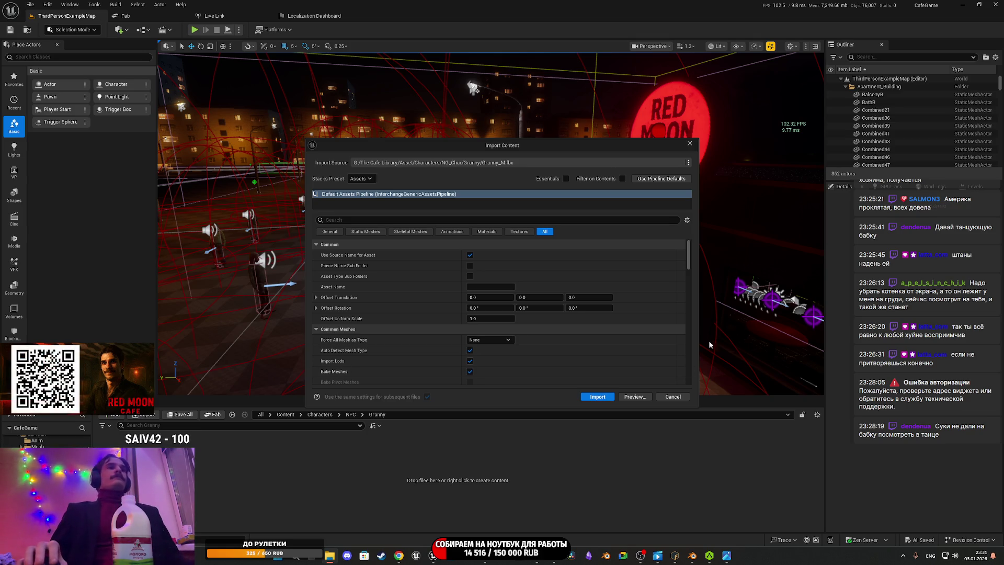
Step: Preview the import, then import Granny_M into the NPC/Granny folder
click(634, 396)
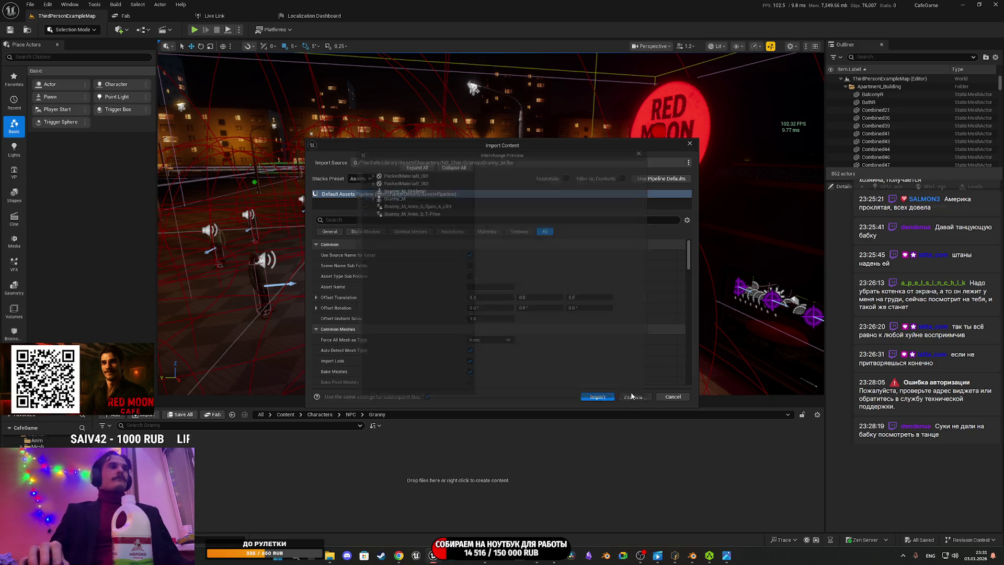
click(650, 144)
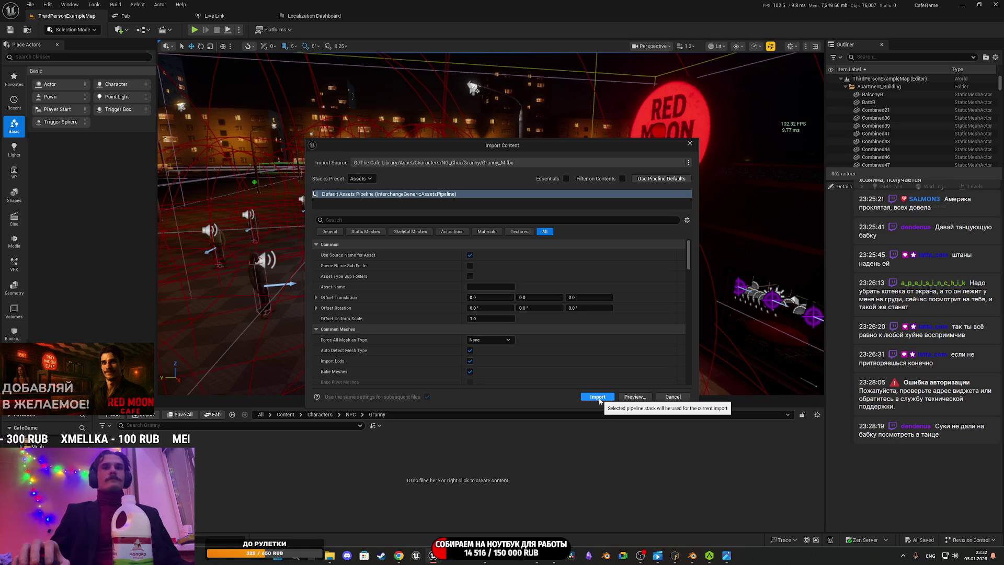
click(599, 399)
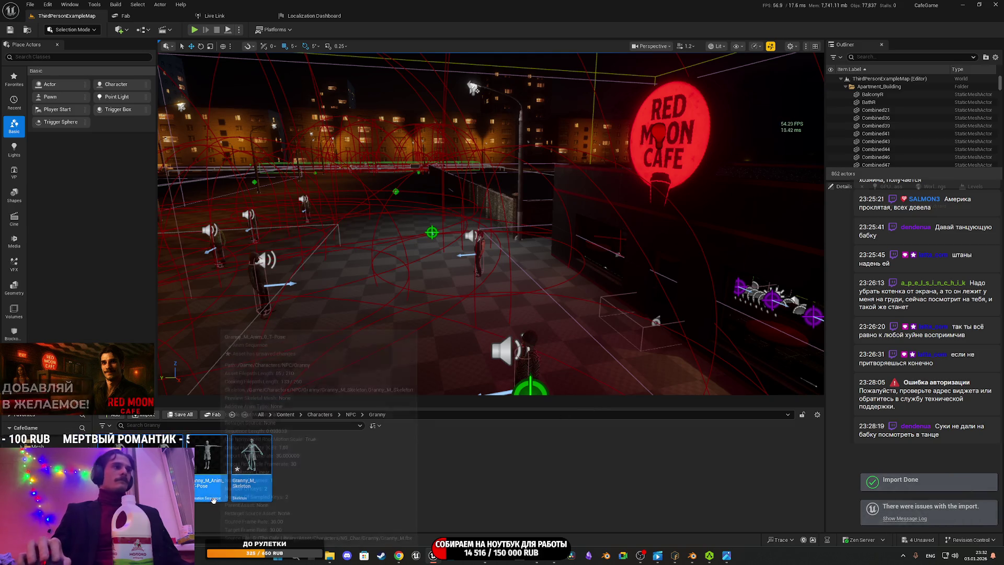
Step: Delete the imported T-pose animation asset and save the Granny assets
click(212, 468)
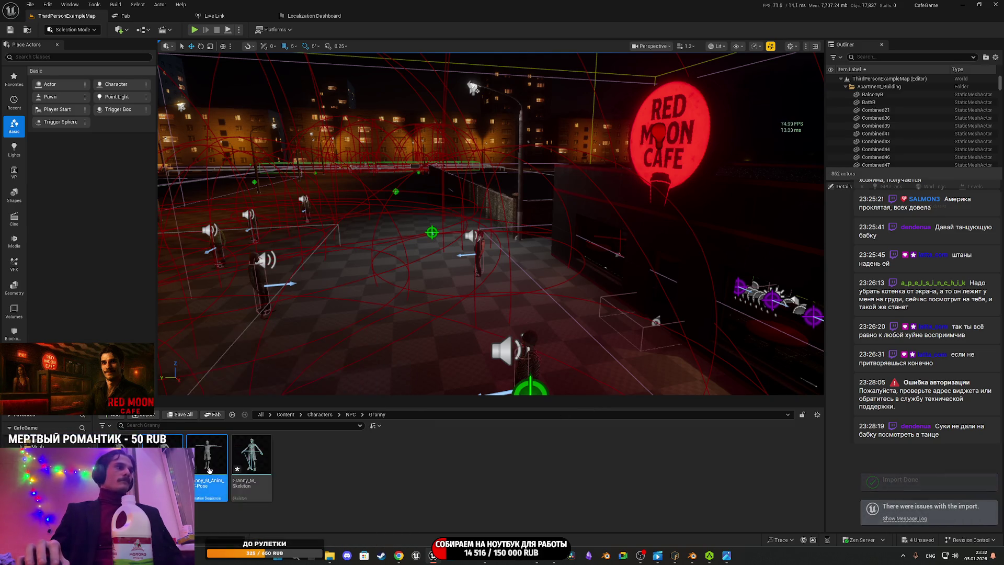
key(Delete)
click(448, 403)
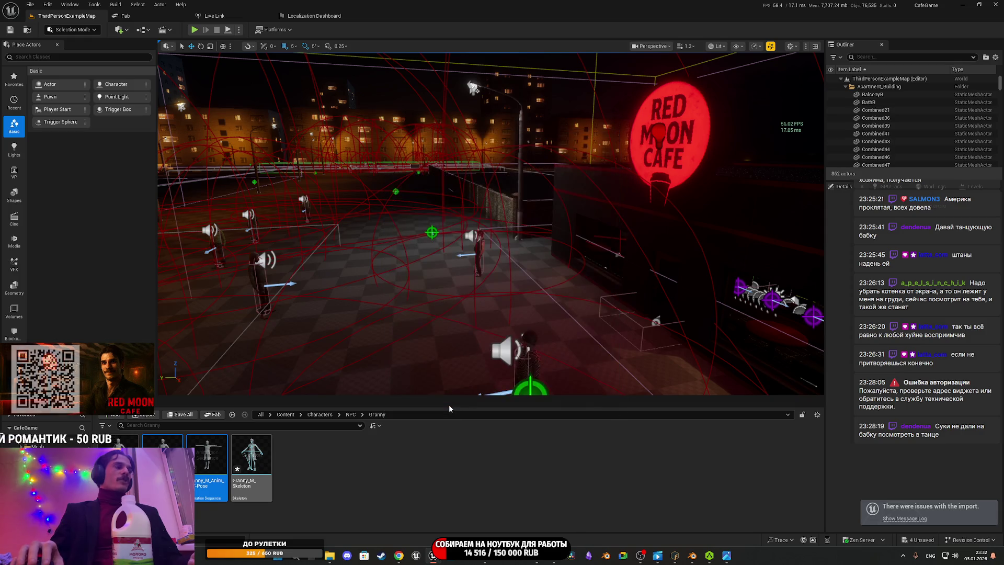
key(ctrl+shift+s)
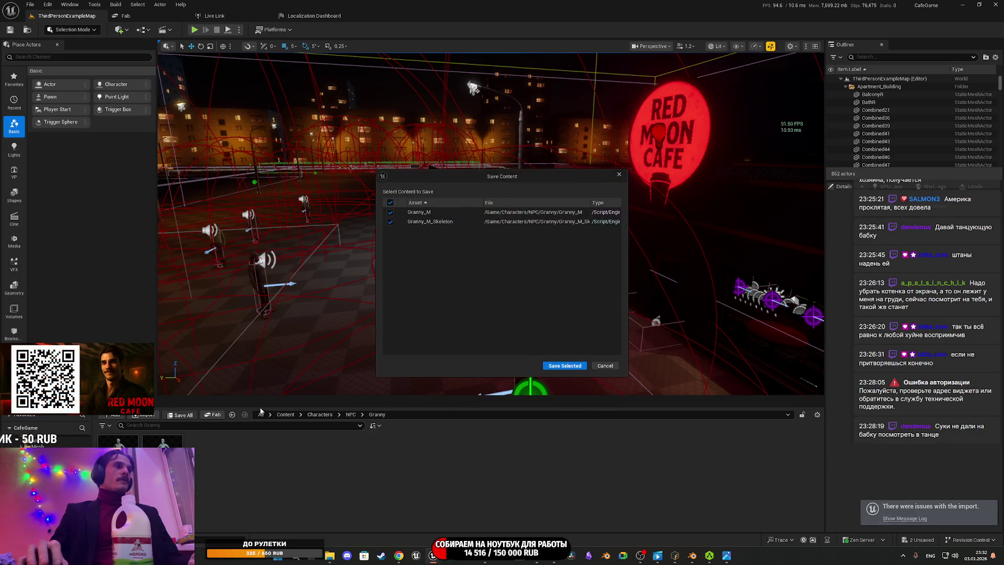
click(558, 365)
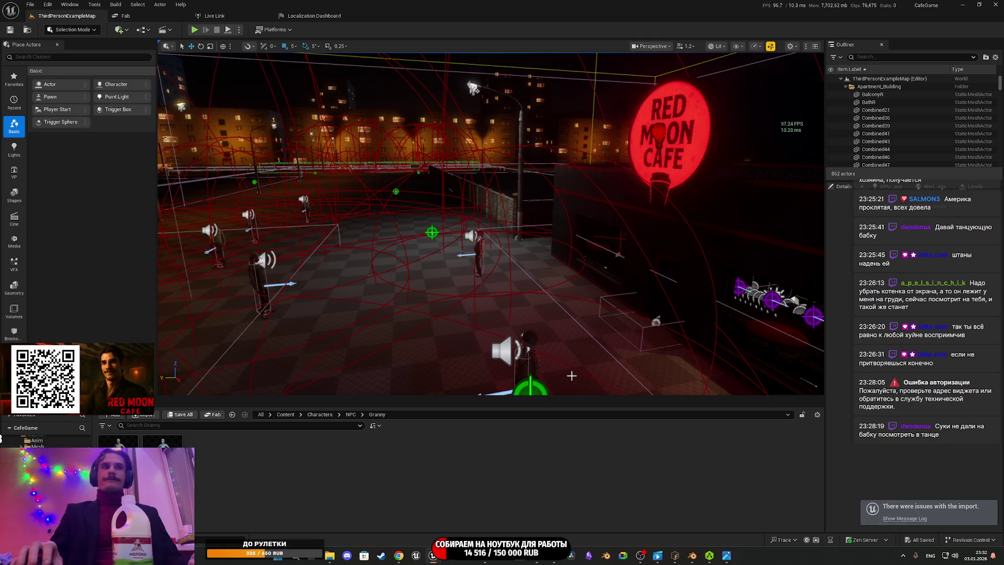
Step: Switch from Unreal Engine to the Photos window showing the Granny BaseColor texture
mouse_move(329, 555)
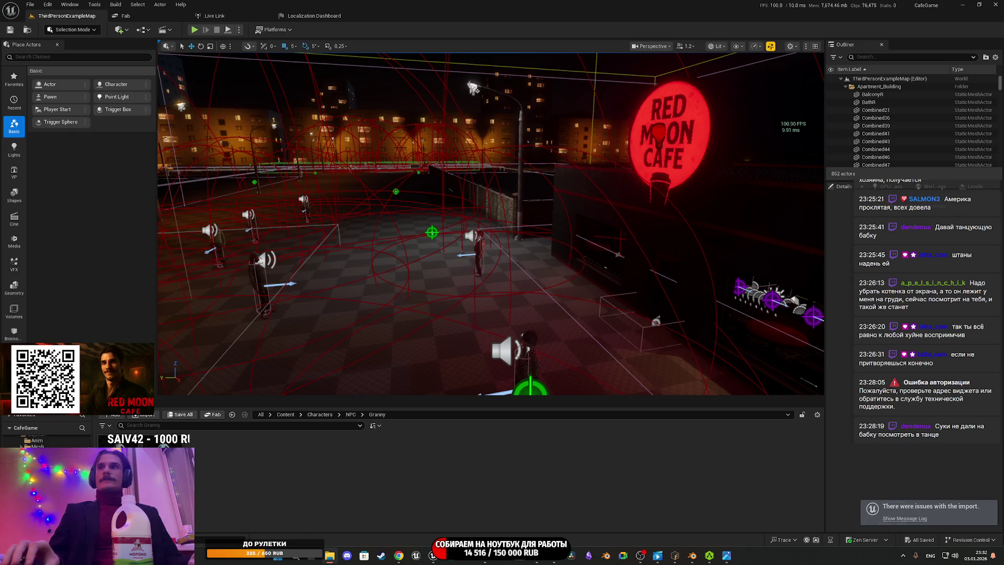
mouse_move(484, 556)
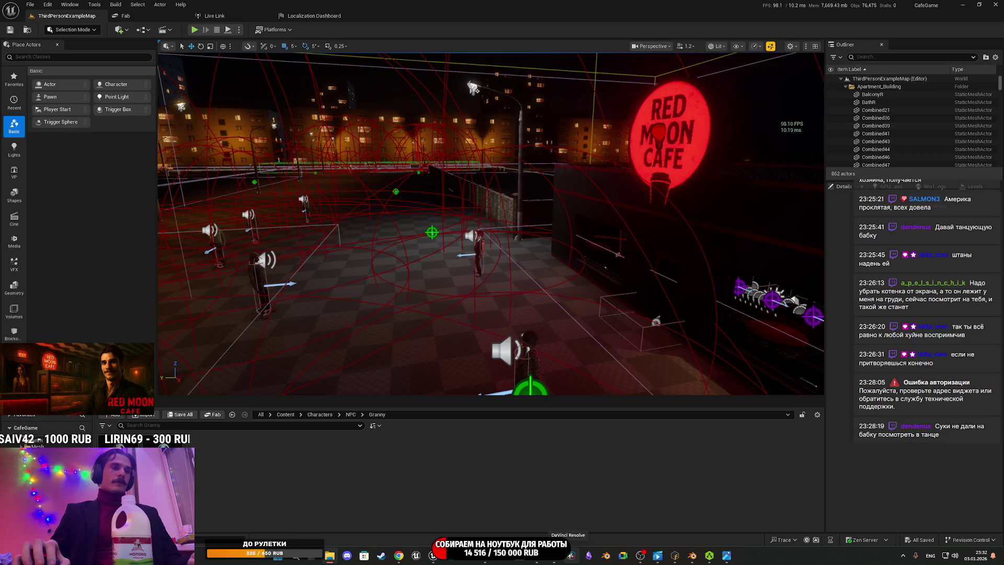
mouse_move(545, 561)
mouse_move(691, 557)
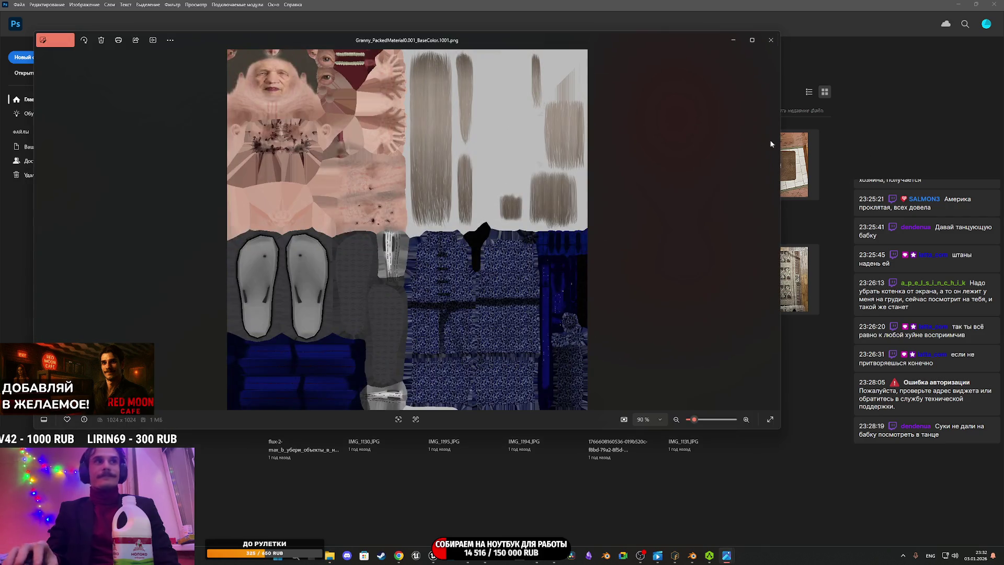
Step: Open Granny_packed0_diffuse.png in Photoshop, leaving its colour profile unmanaged
click(772, 46)
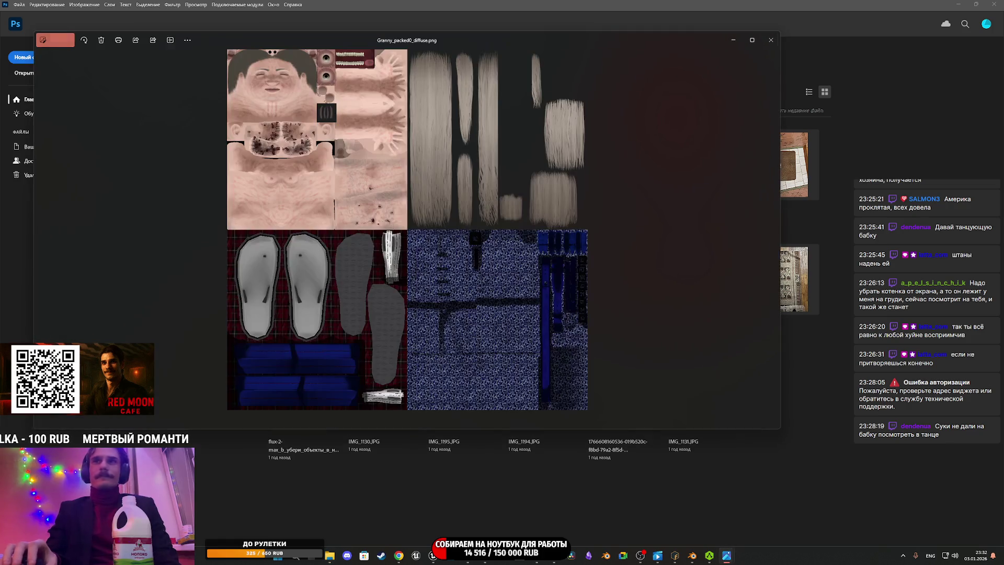
click(834, 35)
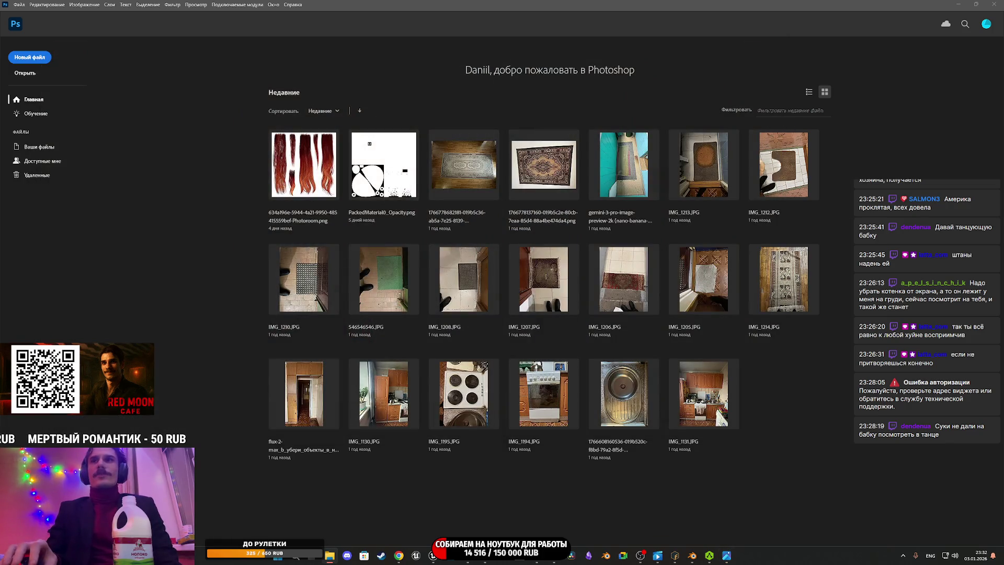
drag(1003, 392, 837, 413)
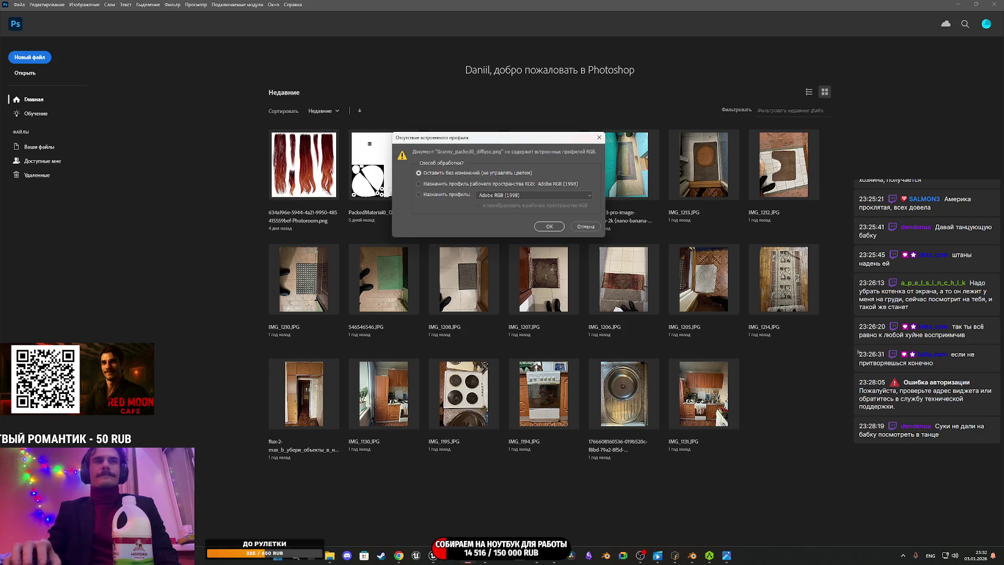
click(538, 230)
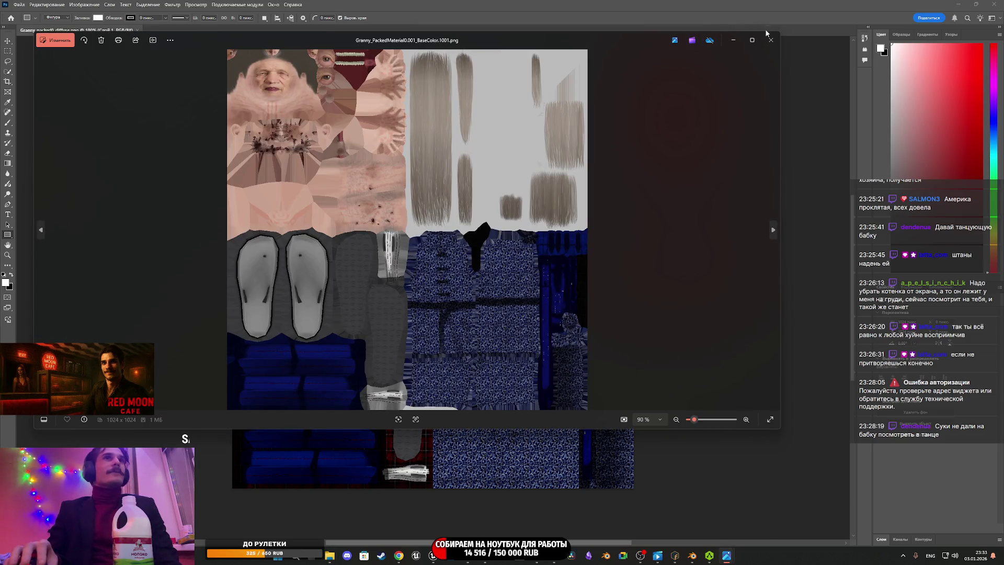
Step: Place the BaseColor PNG as a layer over the diffuse texture and expand the Layers panel
click(770, 40)
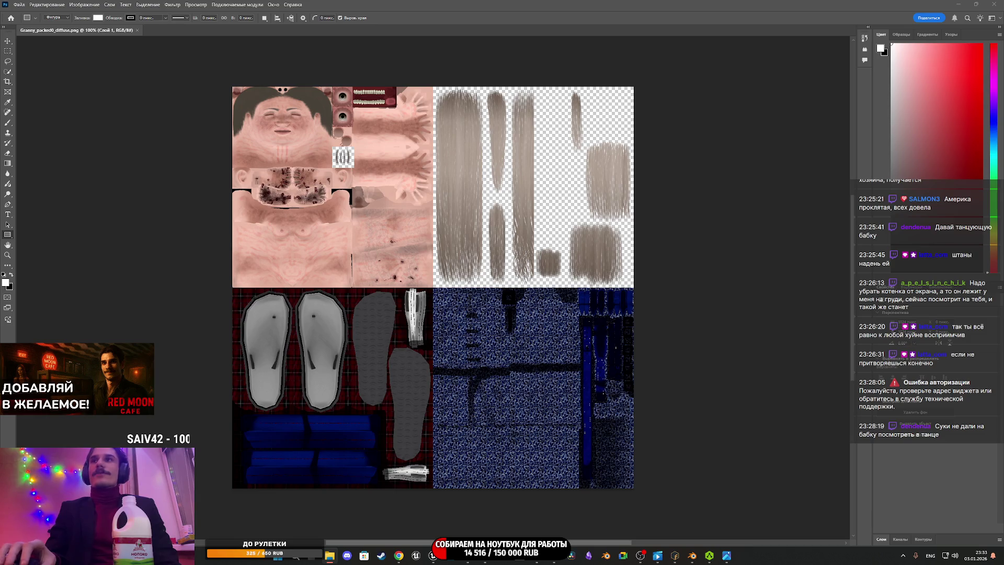
drag(1001, 296, 488, 332)
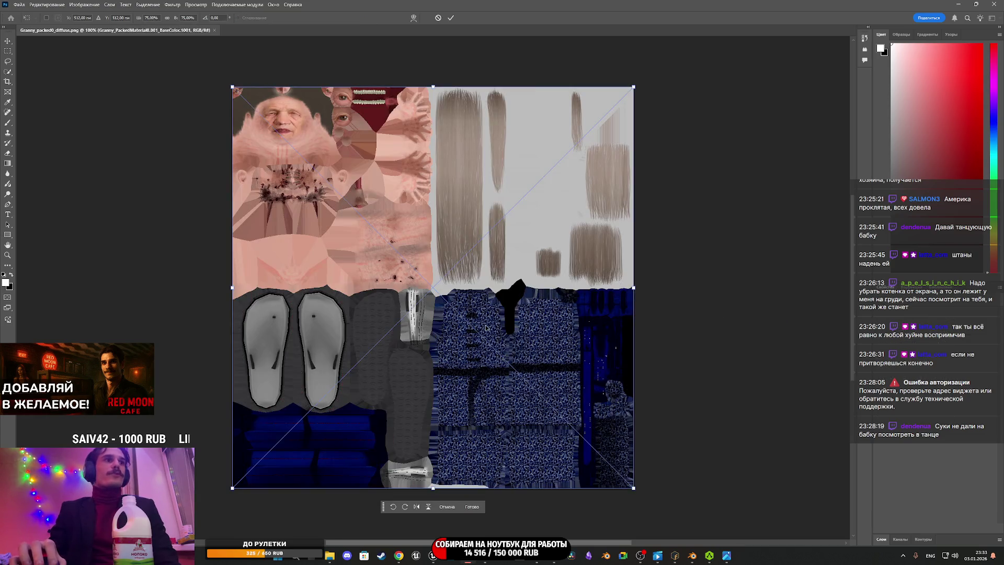
click(451, 18)
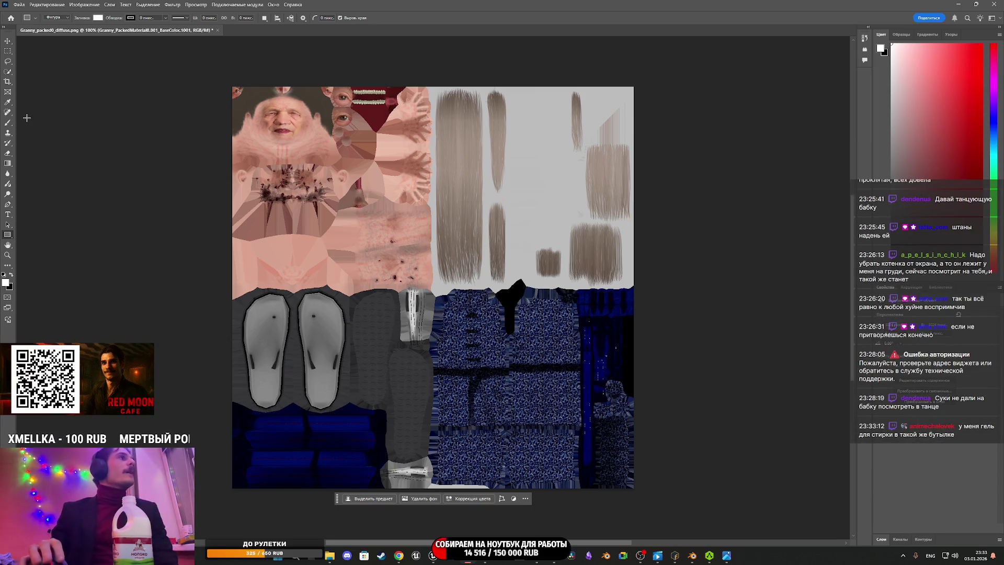
mouse_move(900, 534)
mouse_down()
mouse_move(912, 494)
mouse_move(925, 497)
mouse_move(939, 463)
mouse_move(936, 307)
mouse_up()
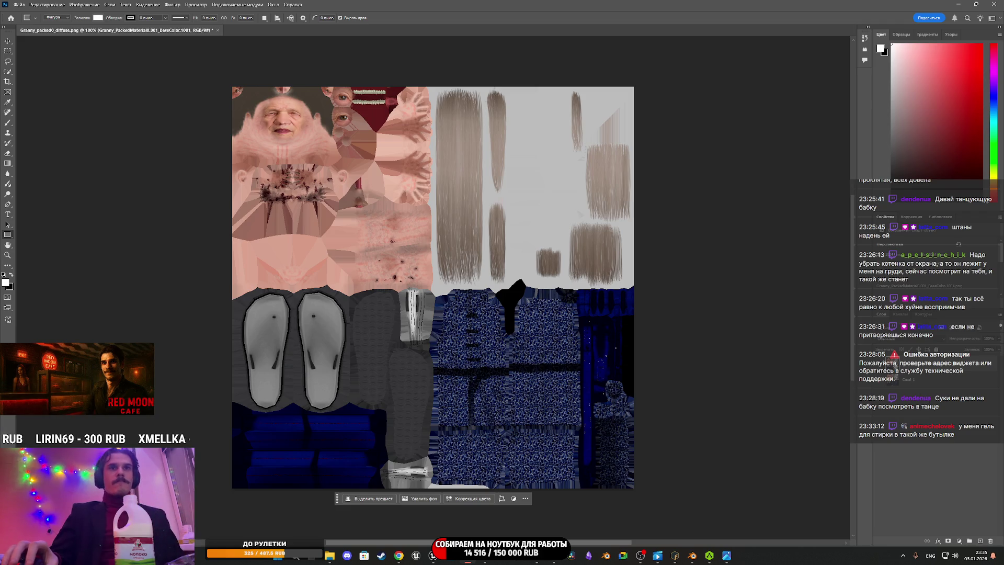
Step: Add an inverted black layer mask to the BaseColor layer, ready for Brush painting
click(947, 540)
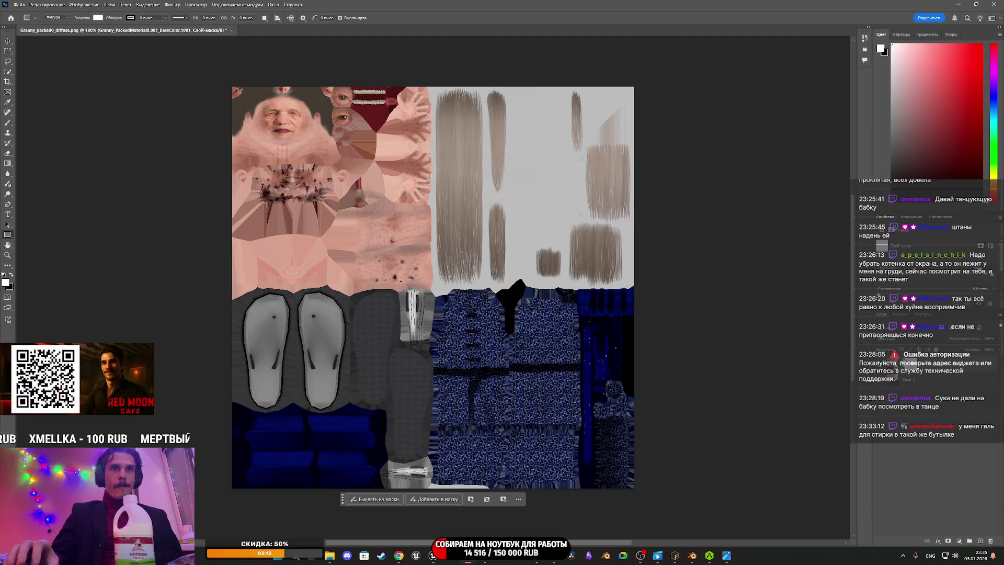
click(12, 273)
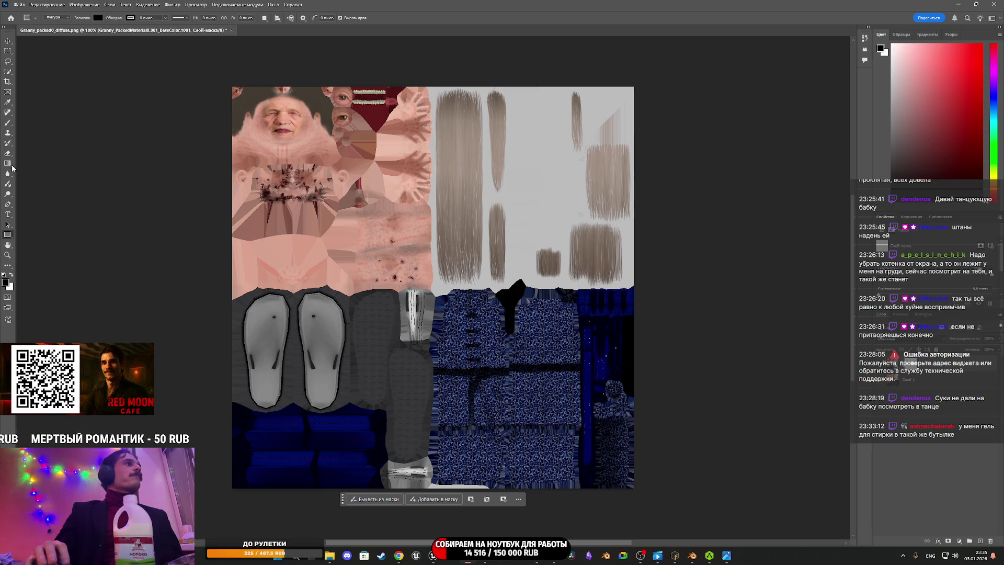
click(11, 124)
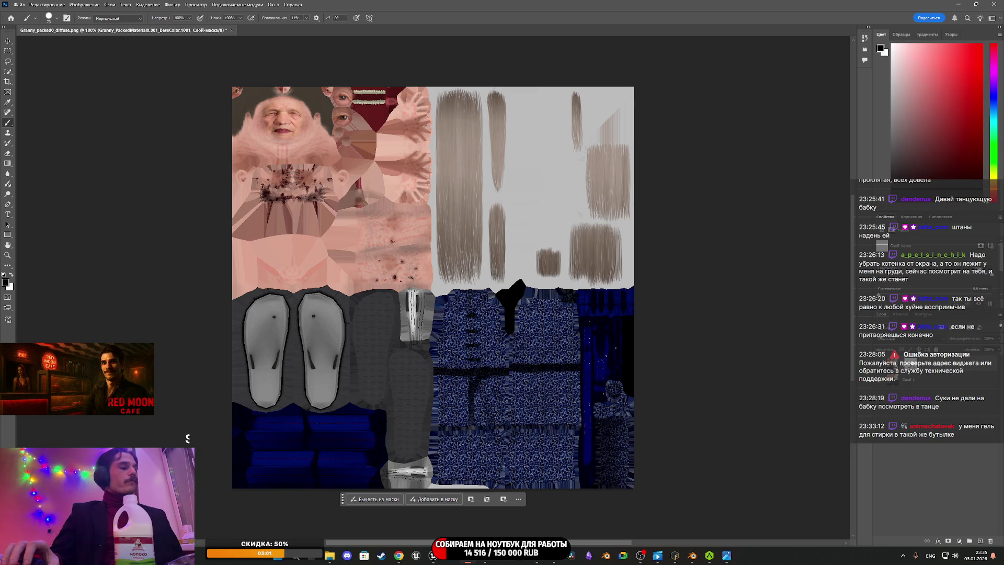
key(ctrl+z)
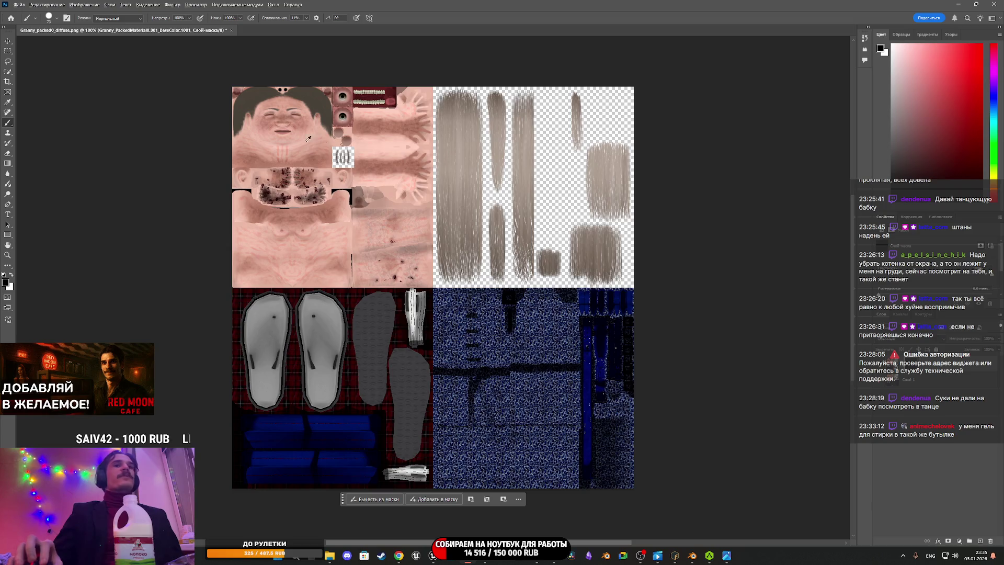
Step: Paint the mask white to reveal the base-colour face, chest and lower torso
scroll(312, 140, up, 2)
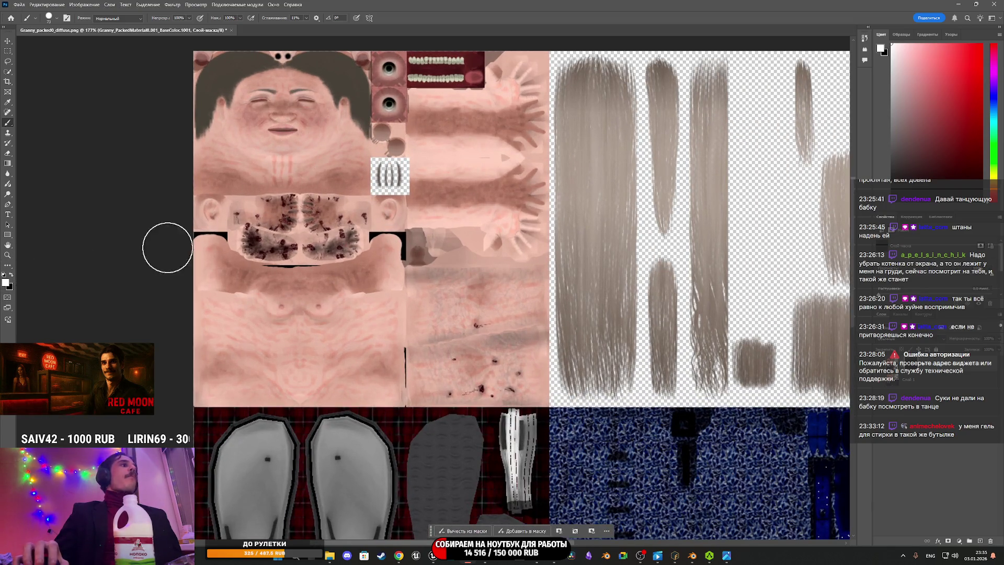
mouse_move(320, 208)
mouse_down()
mouse_move(292, 164)
mouse_move(277, 180)
mouse_move(308, 113)
mouse_move(246, 99)
mouse_up()
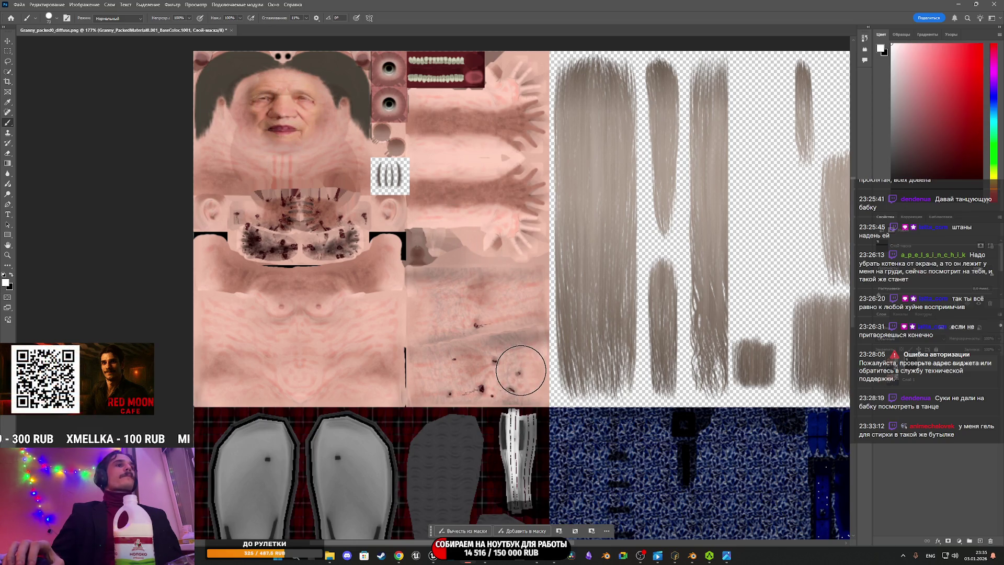
mouse_move(521, 366)
mouse_down()
mouse_move(349, 389)
mouse_move(275, 385)
mouse_move(385, 377)
mouse_move(188, 387)
mouse_up()
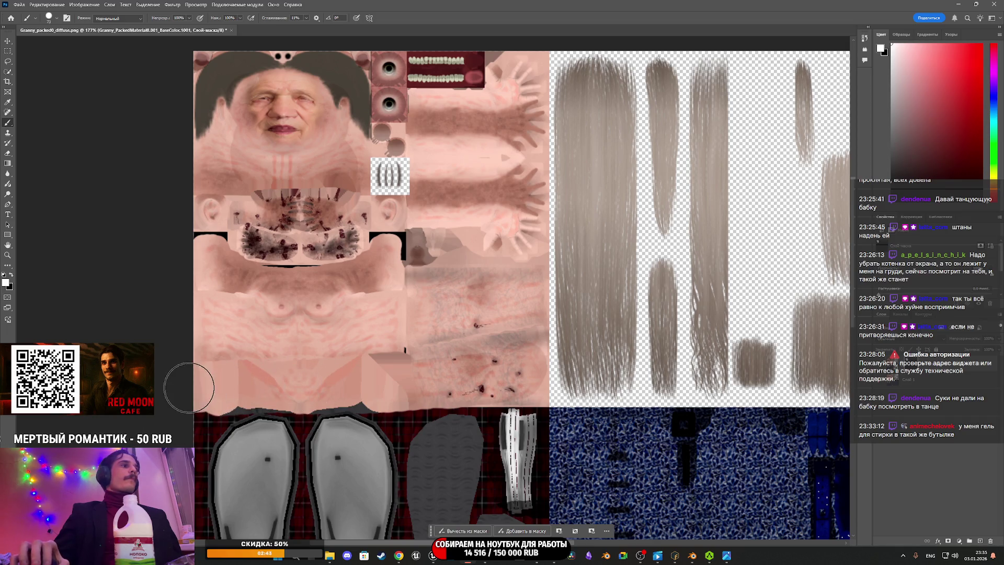
Step: Reveal the grey fabric below, around and between the shoe soles
scroll(399, 354, down, 2)
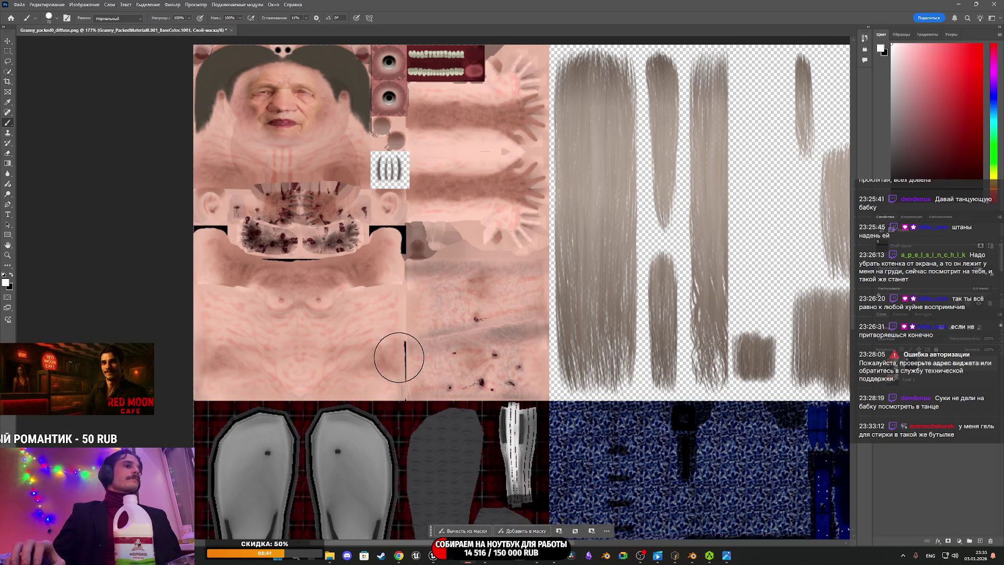
scroll(403, 361, down, 5)
scroll(413, 366, down, 2)
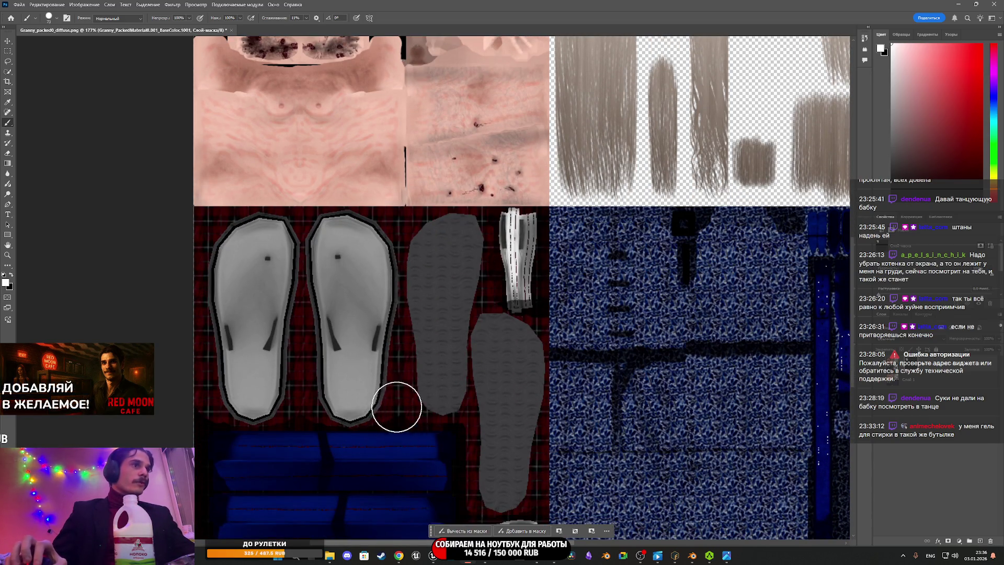
scroll(405, 409, down, 2)
scroll(405, 408, down, 2)
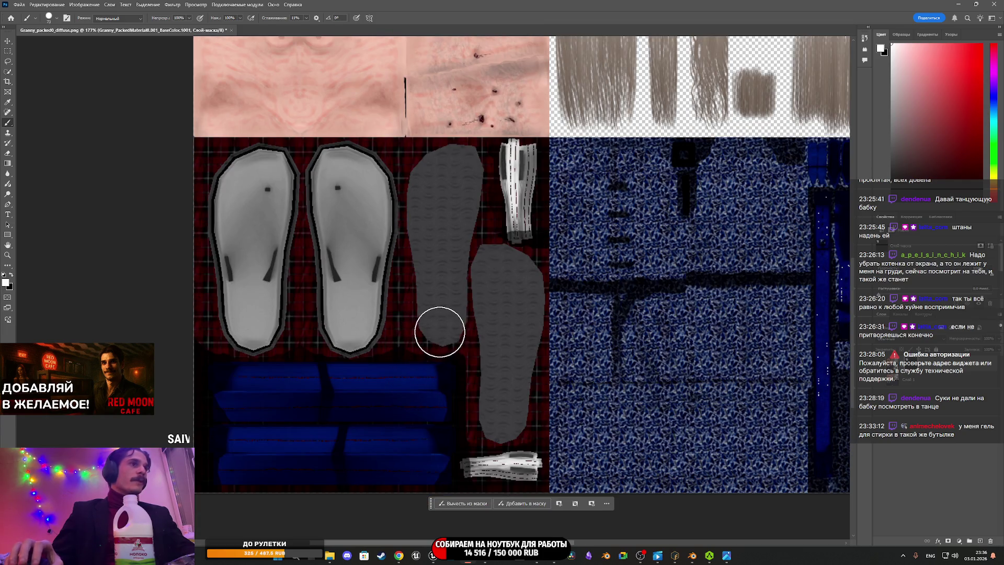
mouse_move(441, 329)
mouse_down()
mouse_move(641, 309)
mouse_move(627, 291)
mouse_move(524, 285)
mouse_move(598, 253)
mouse_move(329, 266)
mouse_move(477, 230)
mouse_move(559, 197)
mouse_move(526, 154)
mouse_move(441, 157)
mouse_move(403, 280)
mouse_move(491, 278)
mouse_move(492, 389)
mouse_move(531, 426)
mouse_move(560, 405)
mouse_move(497, 477)
mouse_move(572, 463)
mouse_move(461, 479)
mouse_move(415, 472)
mouse_move(432, 432)
mouse_move(455, 432)
mouse_up()
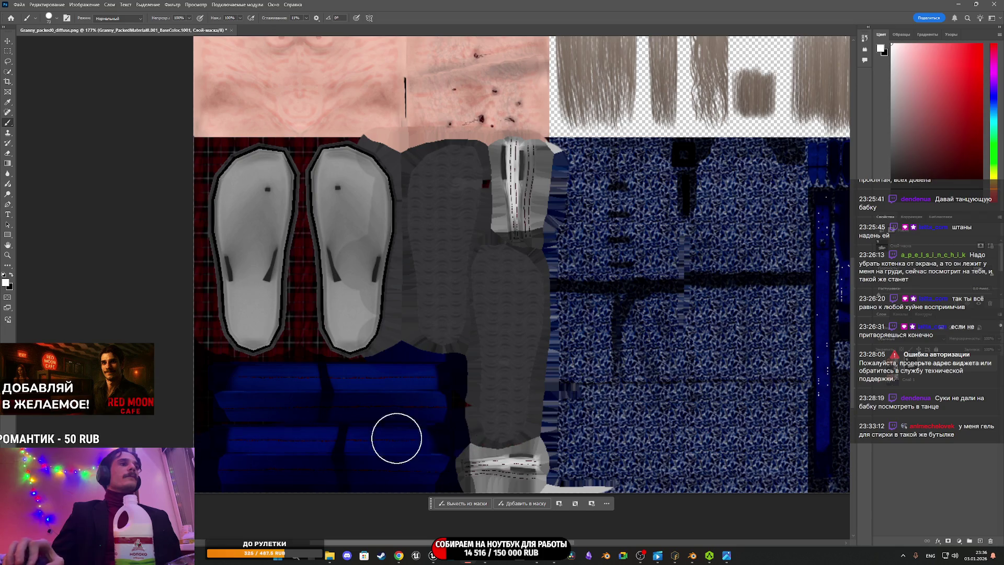
mouse_move(213, 381)
mouse_down()
mouse_move(328, 347)
mouse_move(256, 328)
mouse_move(307, 314)
mouse_move(197, 298)
mouse_move(200, 277)
mouse_move(251, 234)
mouse_move(184, 205)
mouse_move(202, 213)
mouse_move(197, 226)
mouse_move(231, 190)
mouse_move(317, 178)
mouse_move(381, 152)
mouse_move(195, 150)
mouse_move(448, 195)
mouse_move(295, 194)
mouse_move(385, 227)
mouse_move(230, 282)
mouse_move(253, 170)
mouse_move(381, 301)
mouse_up()
Step: Paint the mask along a band and a patch of the blue dress fabric
scroll(477, 260, down, 2)
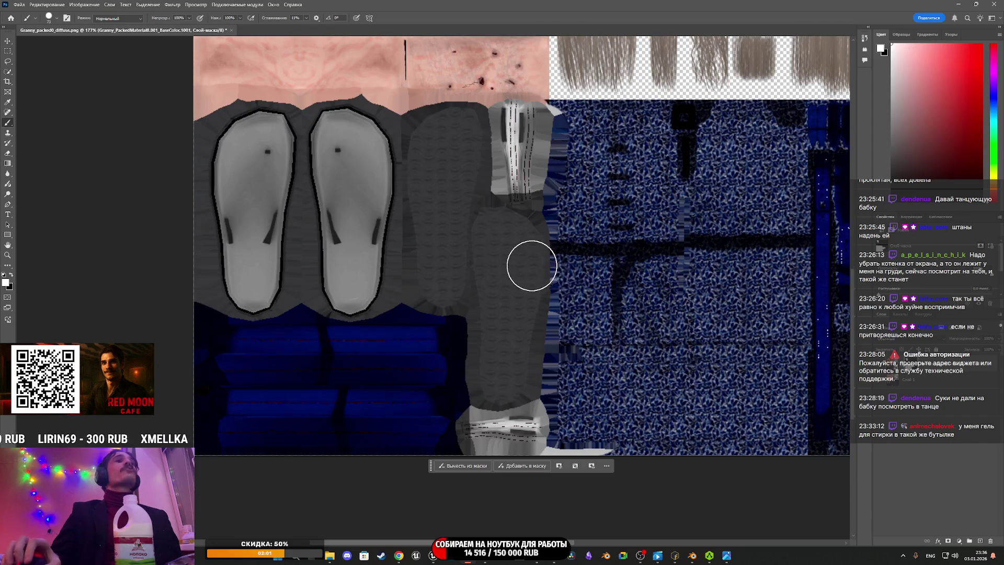
scroll(643, 399, up, 2)
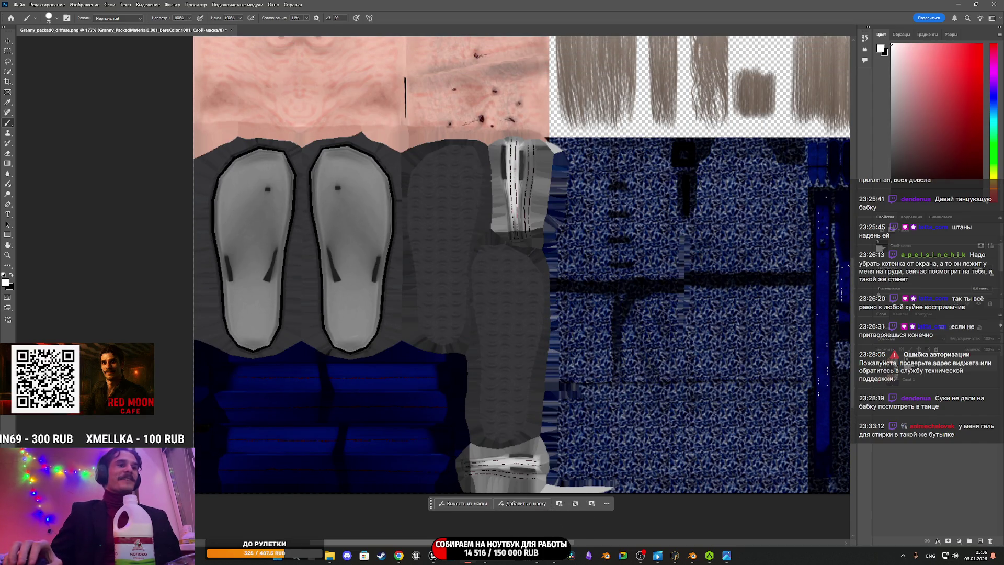
scroll(521, 264, right, 8)
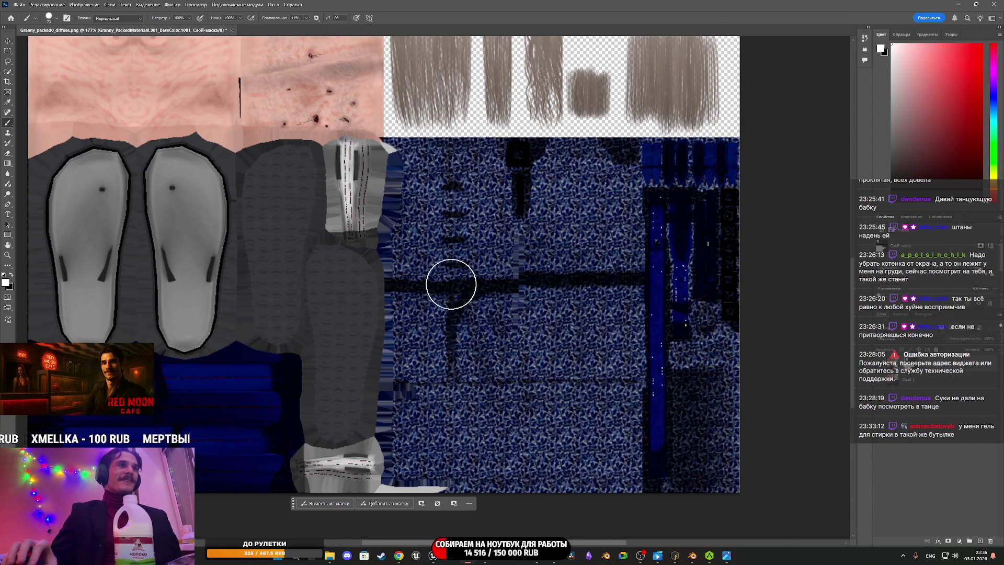
drag(377, 163, 747, 163)
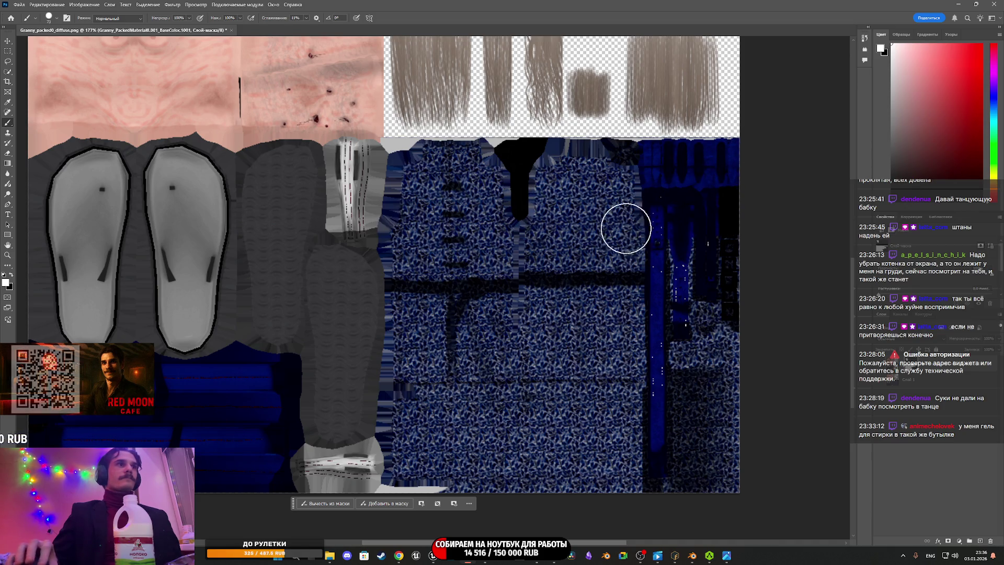
click(705, 316)
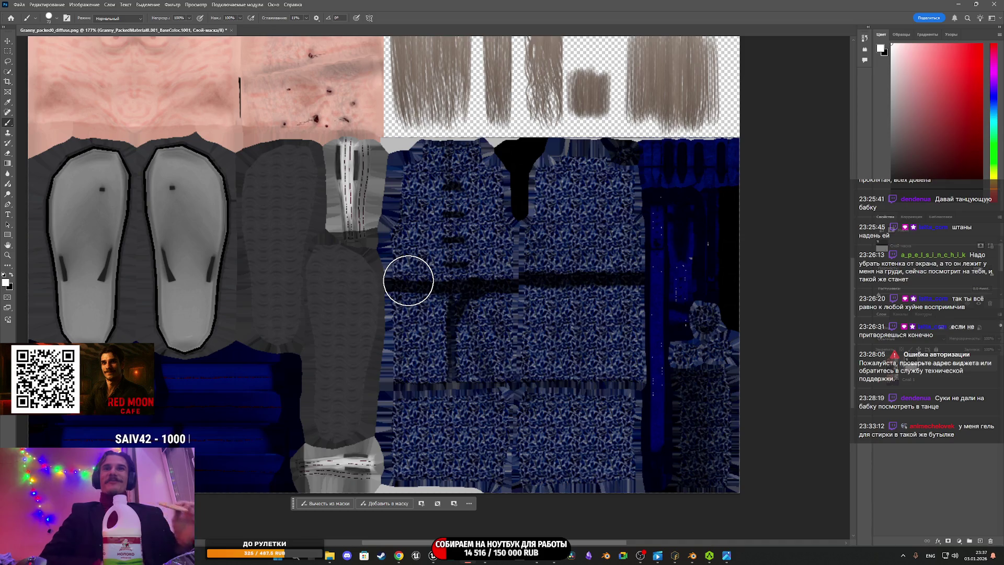
Step: Paint vertical strips over the skin and chest areas, then zoom out to the whole texture
scroll(352, 258, up, 5)
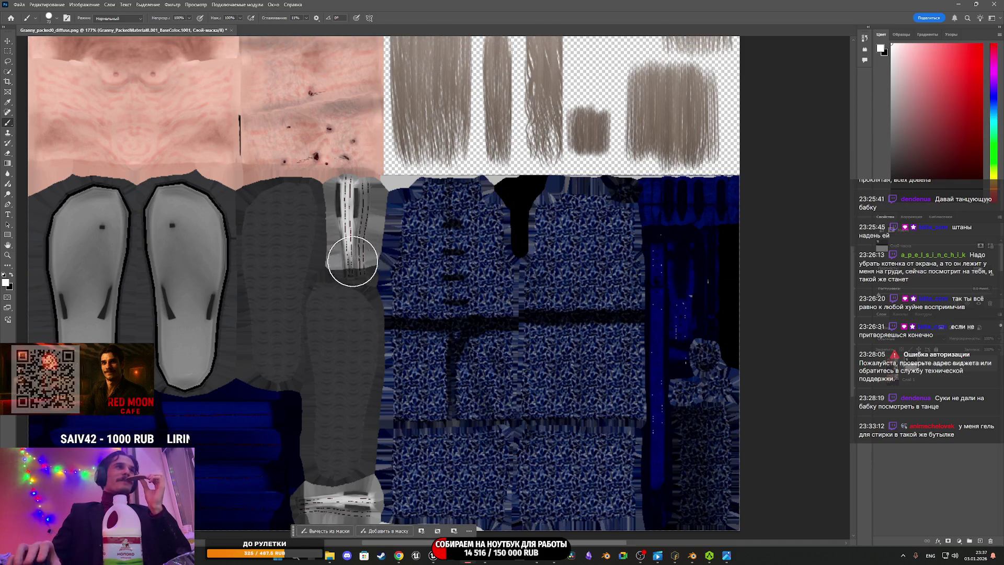
scroll(323, 241, up, 1)
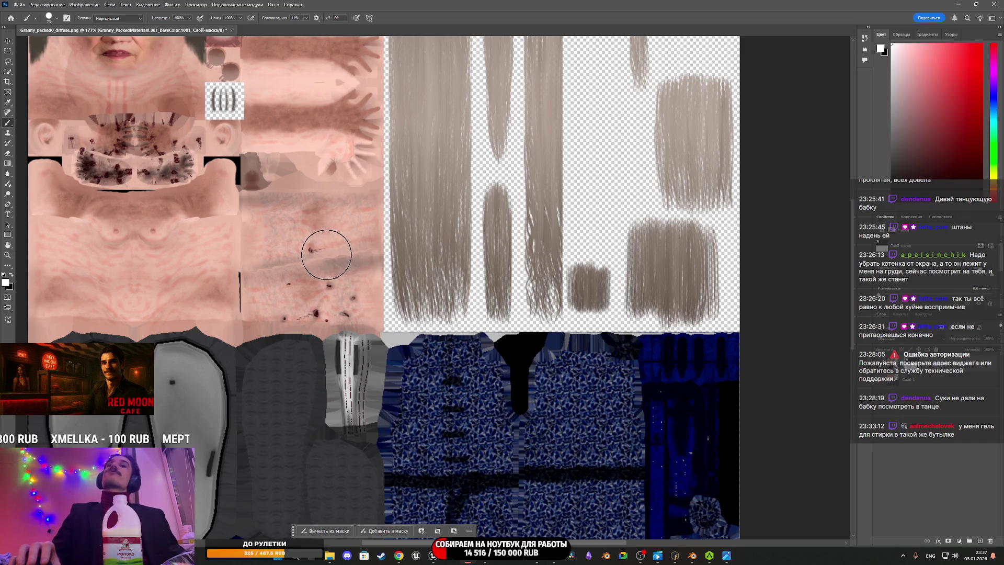
scroll(324, 253, up, 3)
scroll(351, 339, up, 1)
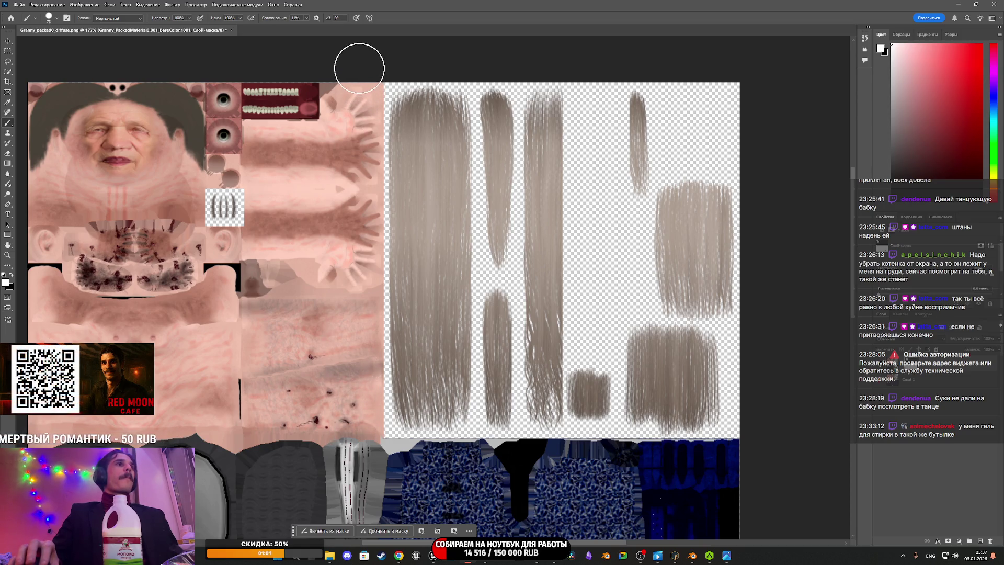
shift+click(359, 67)
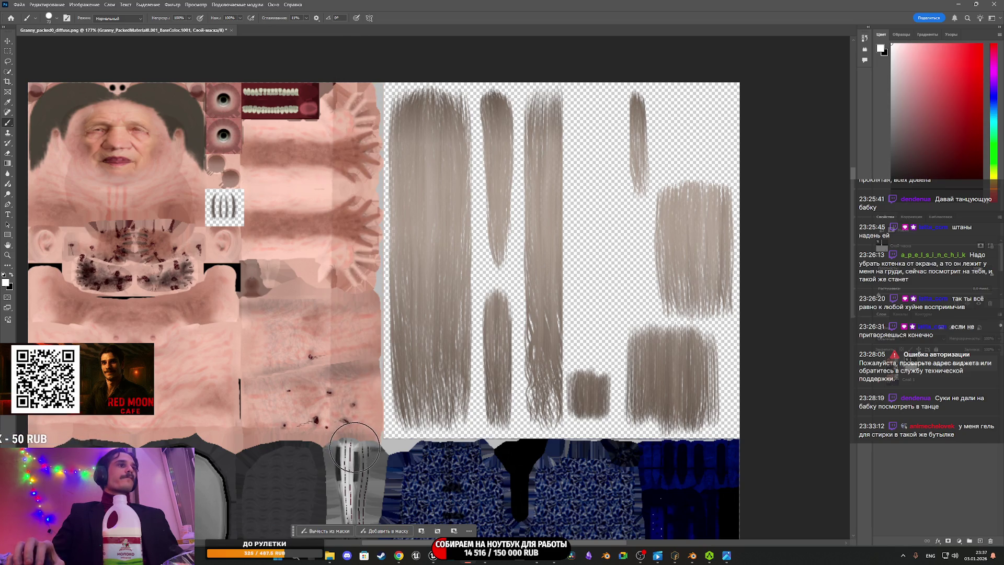
mouse_move(336, 451)
mouse_down()
mouse_move(318, 195)
mouse_move(320, 248)
mouse_move(295, 130)
mouse_move(253, 384)
mouse_move(210, 397)
mouse_move(220, 84)
mouse_move(162, 269)
mouse_move(168, 101)
mouse_move(101, 56)
mouse_move(45, 157)
mouse_move(45, 212)
mouse_move(54, 193)
mouse_move(42, 271)
mouse_up()
mouse_move(44, 396)
mouse_down()
mouse_move(84, 271)
mouse_move(131, 230)
mouse_move(156, 415)
mouse_up()
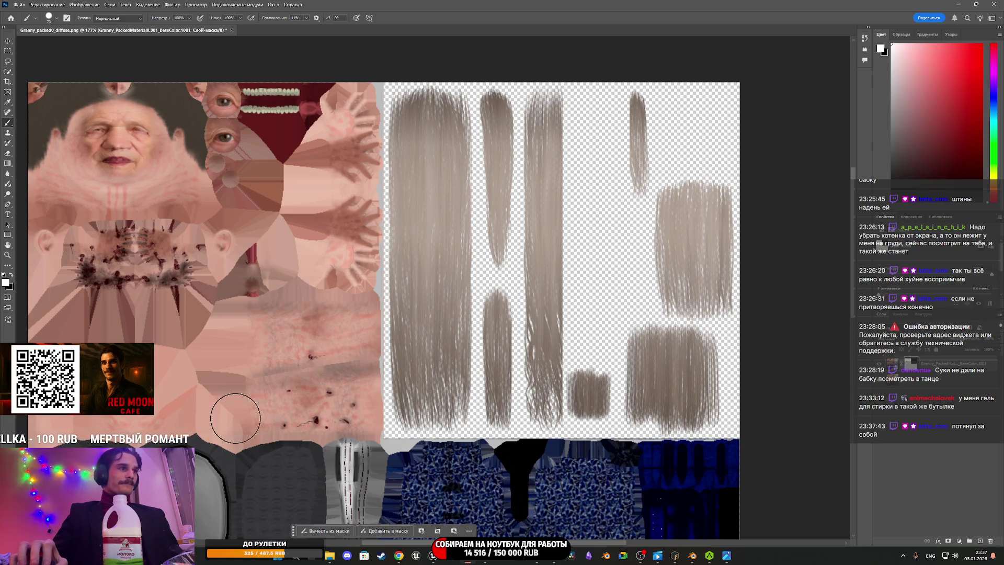
scroll(298, 279, down, 2)
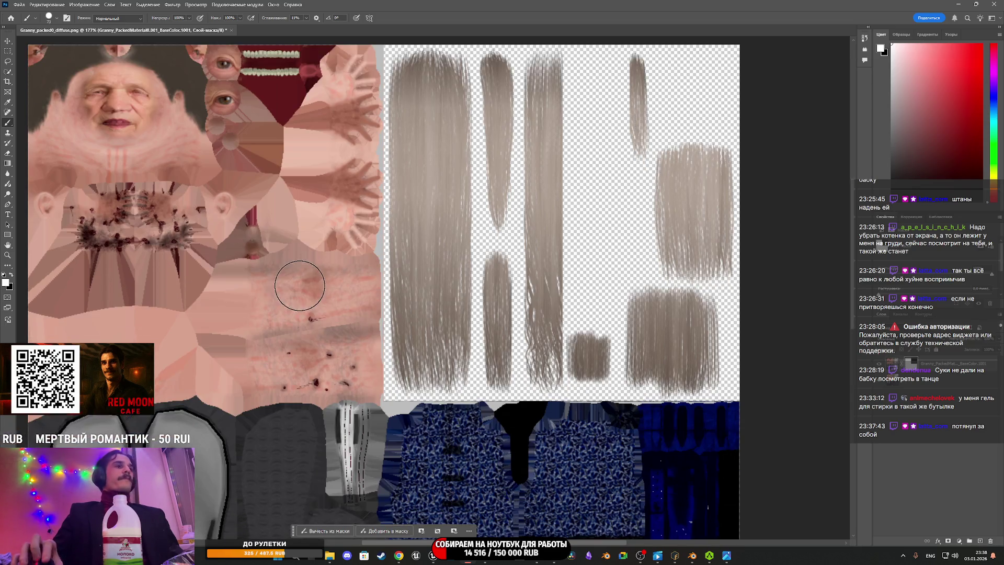
scroll(311, 284, down, 5)
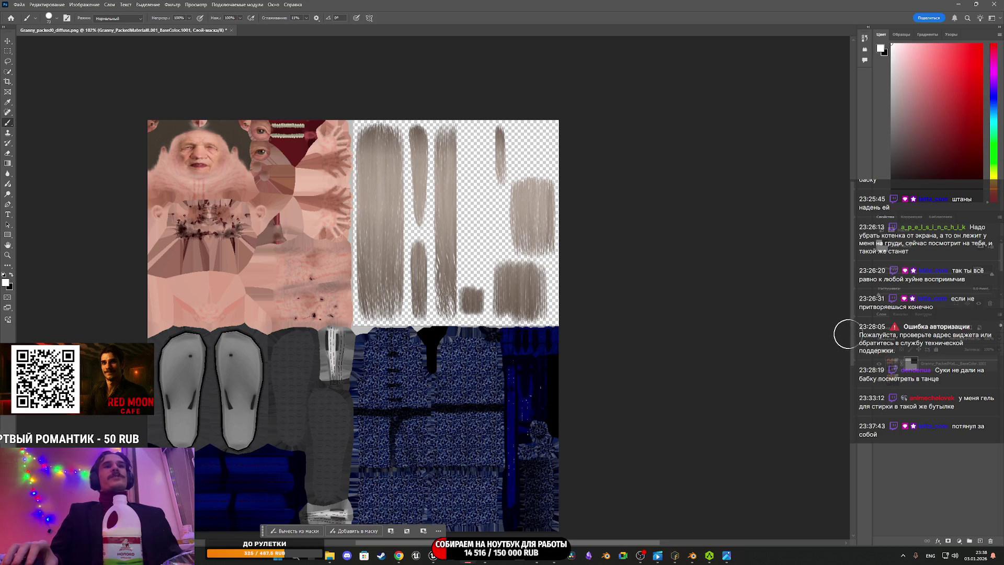
scroll(841, 333, down, 2)
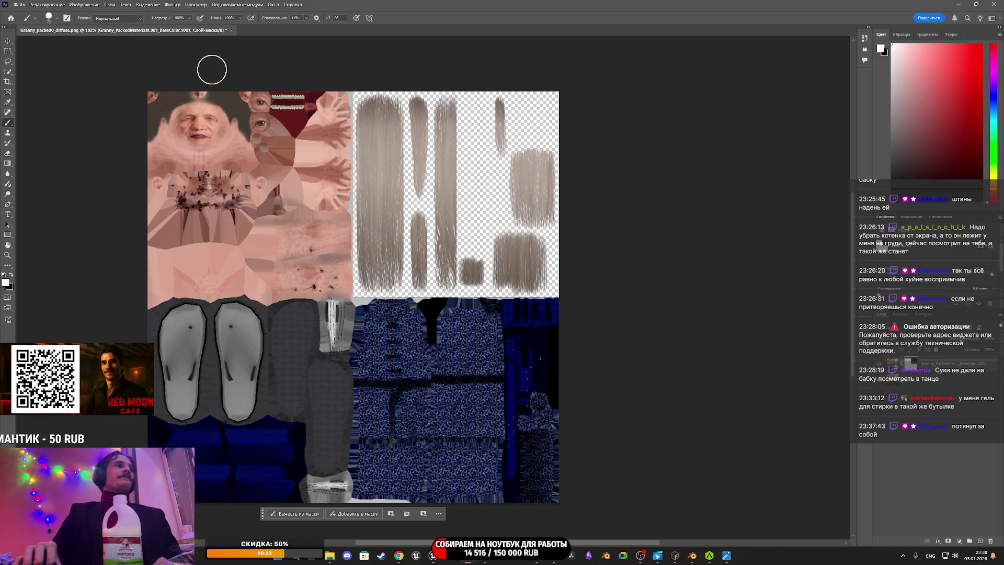
click(19, 5)
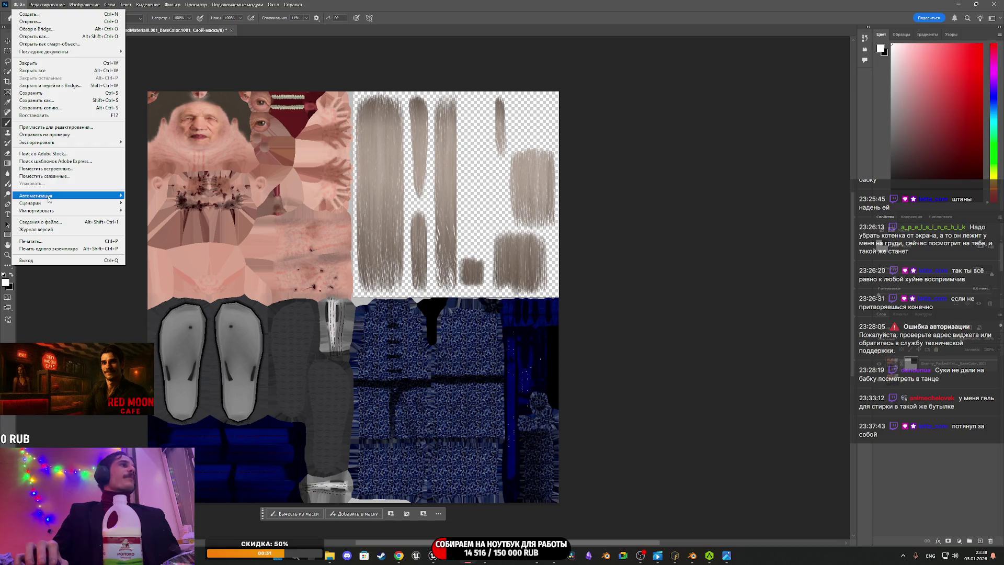
Step: Export the texture through Export As as a 1024×1024 PNG
mouse_move(73, 142)
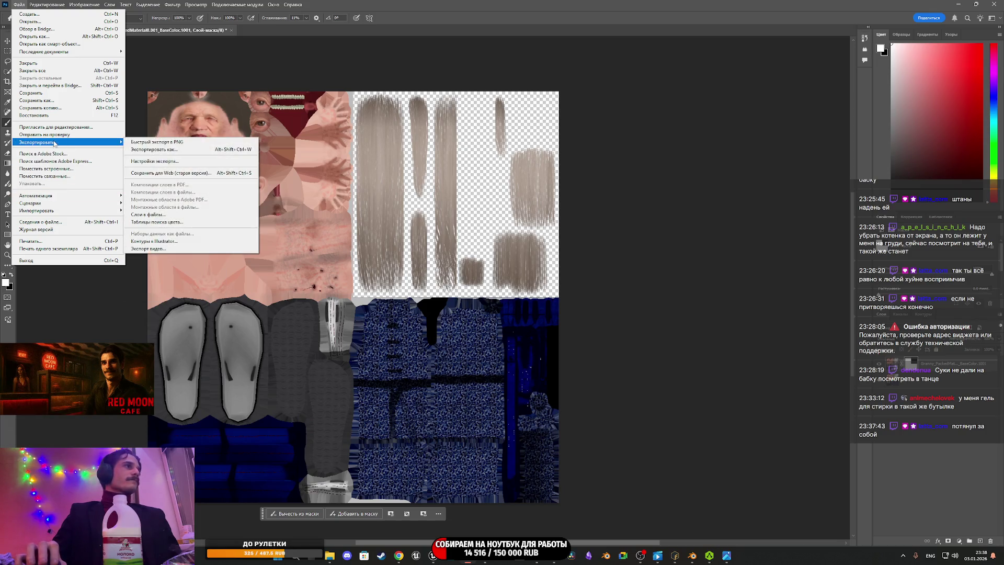
click(233, 149)
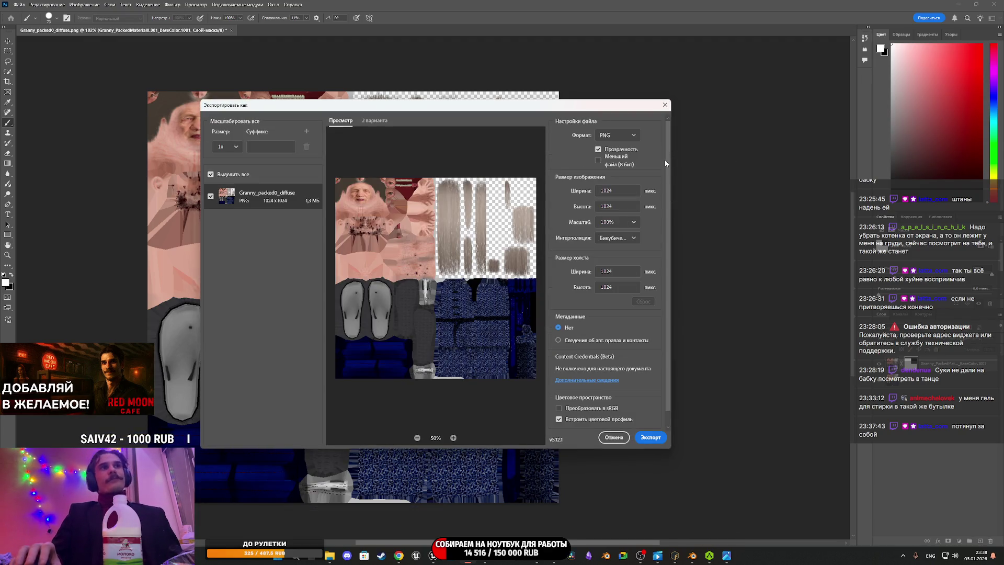
click(646, 438)
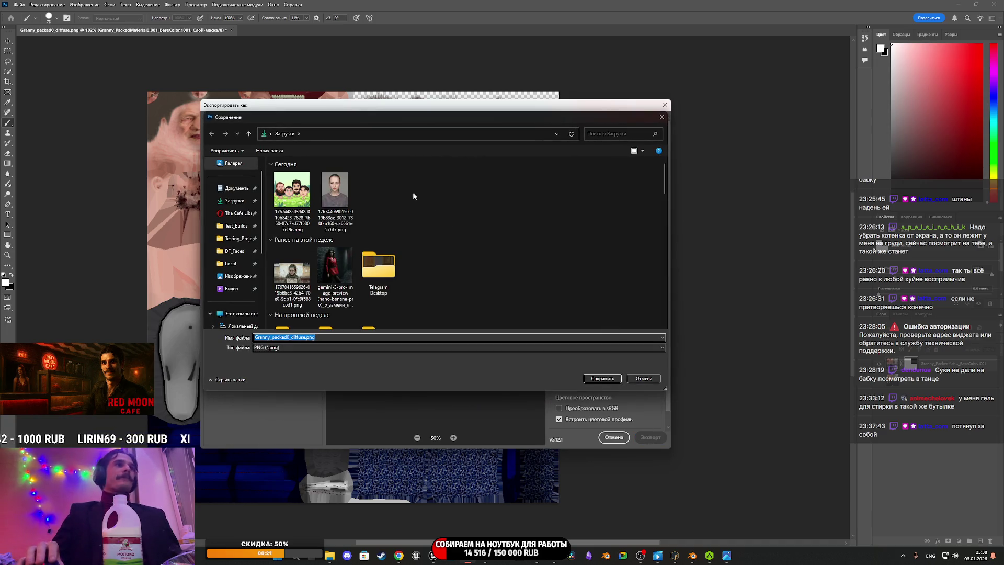
Step: Save it over Granny_PackedMaterial0.001_BaseColor.1001.png in Asset/Characters/NG_Char/Granny/Tex
click(237, 212)
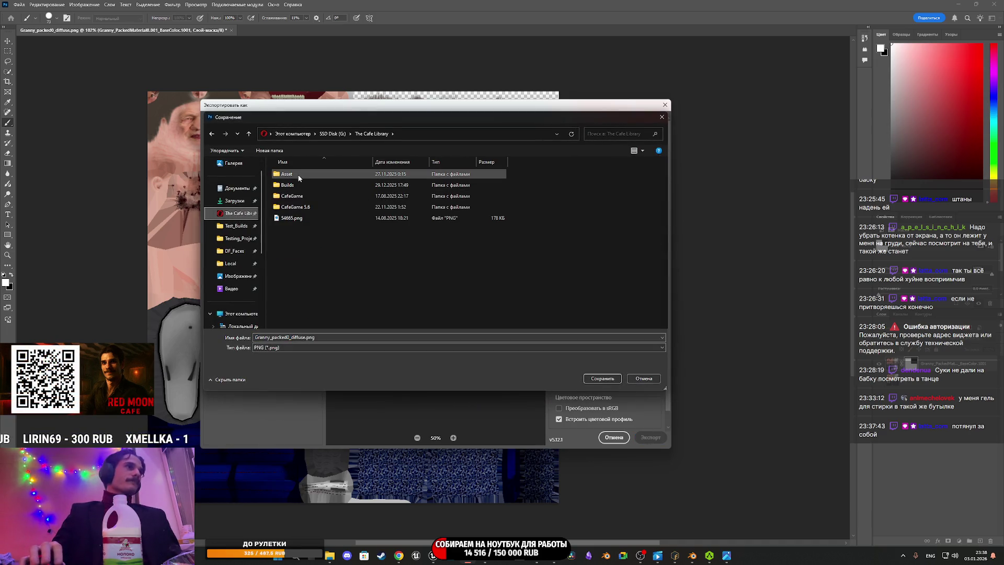
click(297, 177)
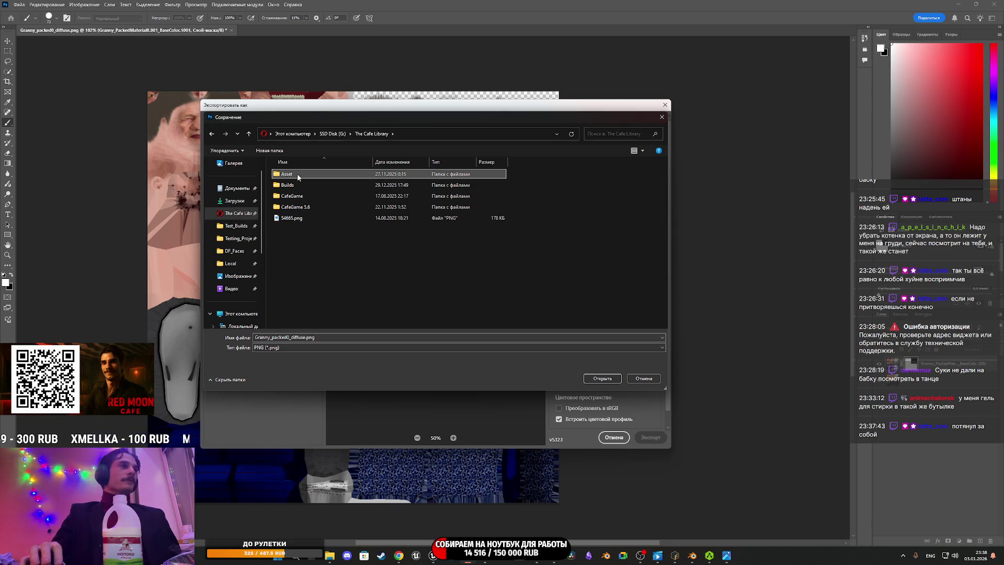
double_click(306, 173)
double_click(311, 174)
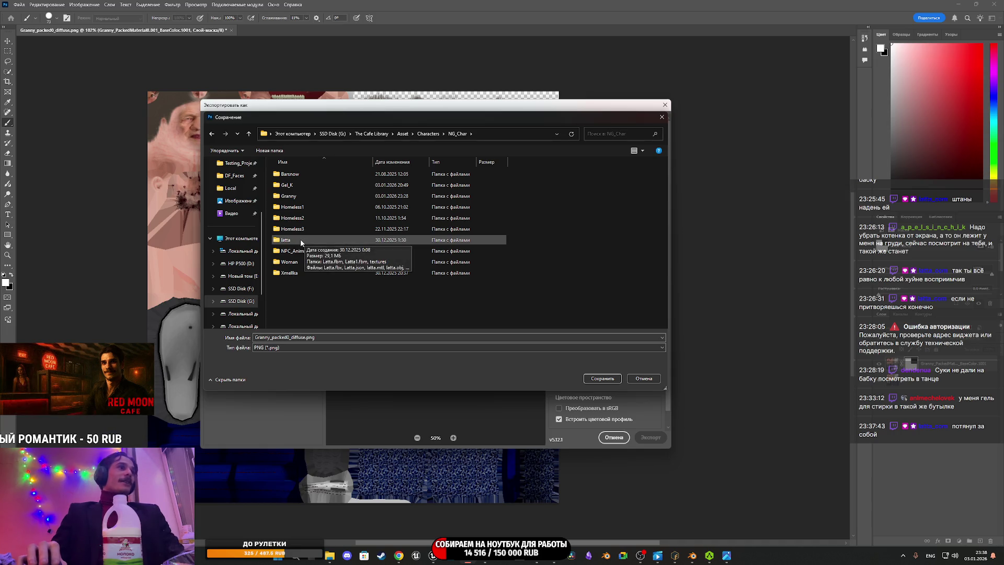
double_click(300, 242)
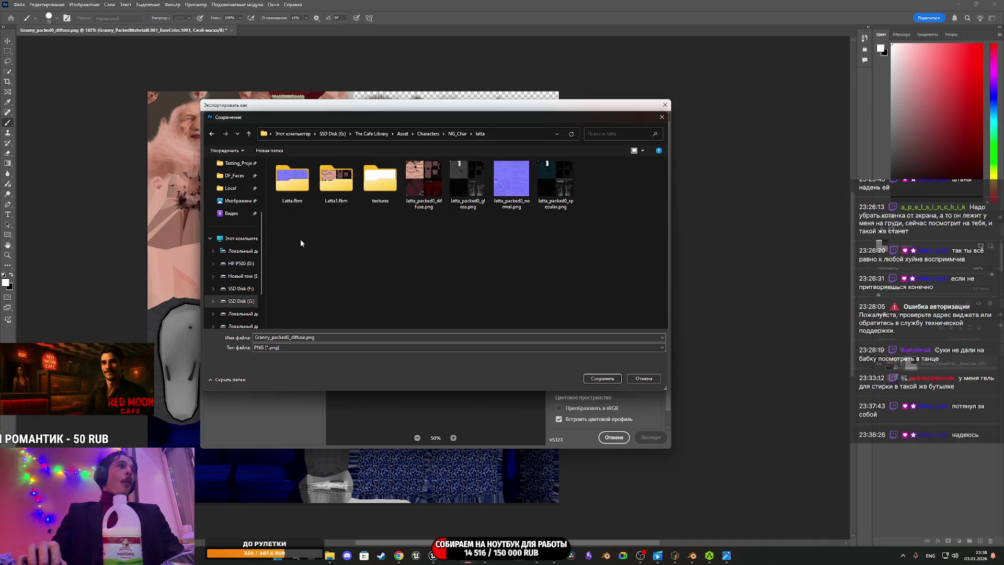
click(458, 134)
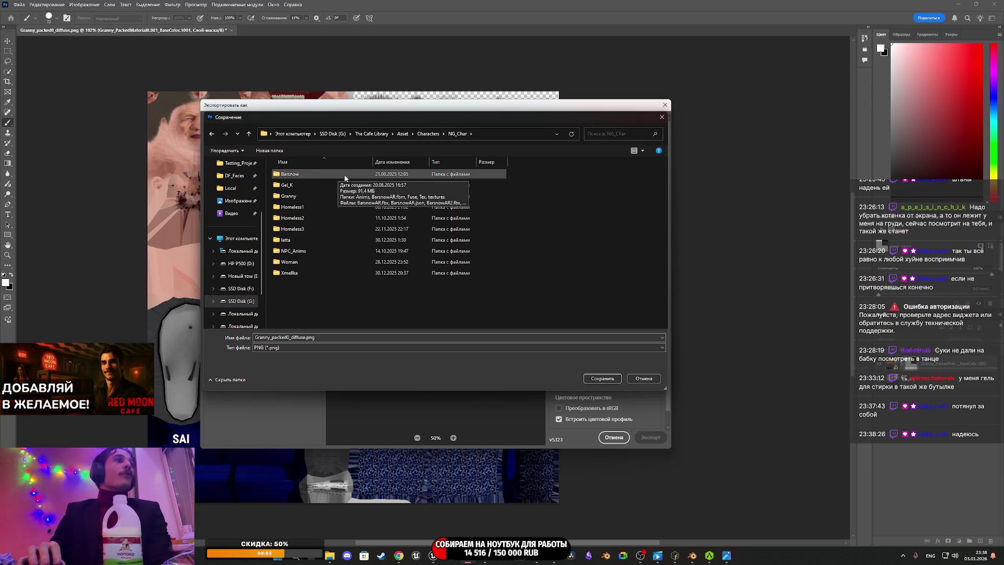
click(288, 242)
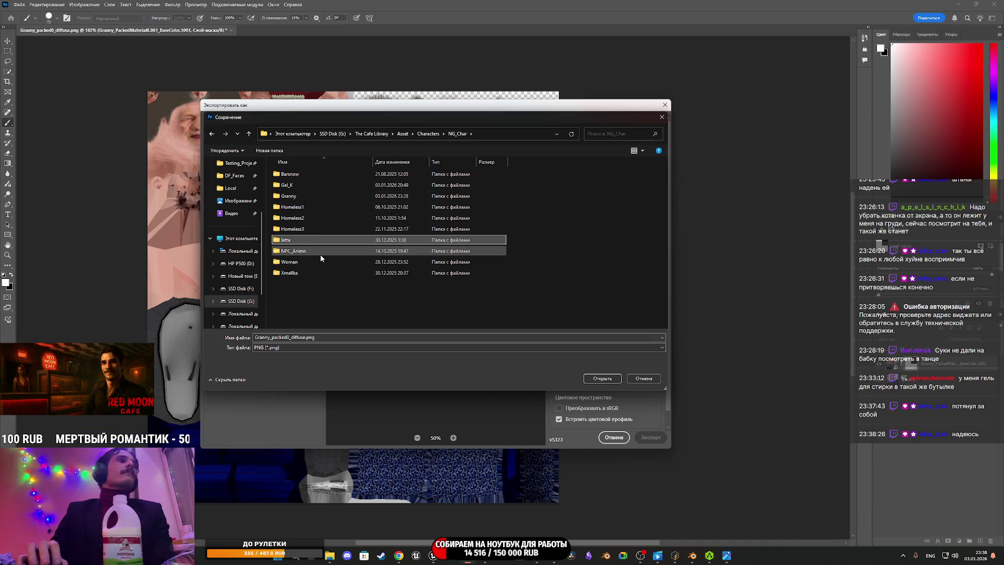
double_click(324, 196)
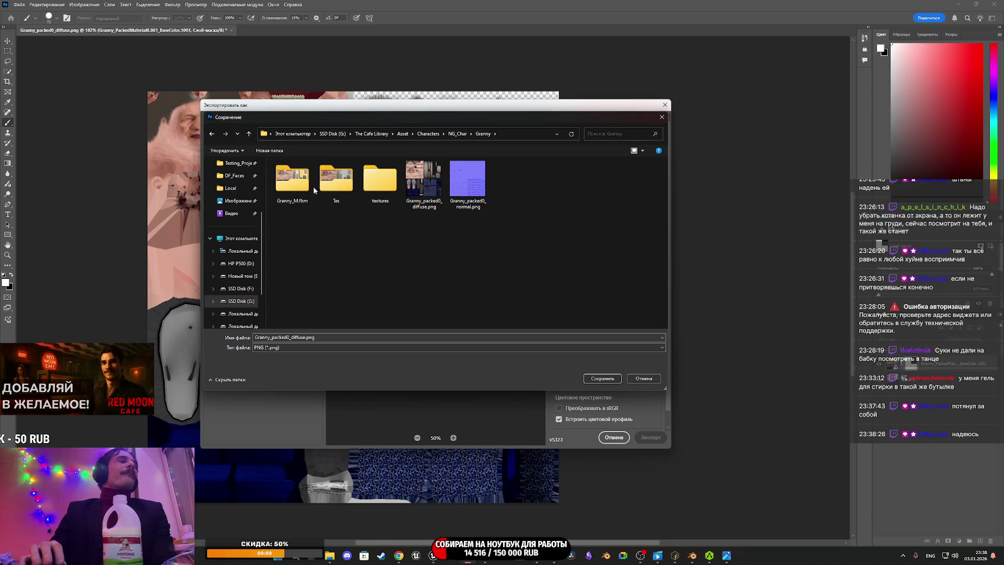
double_click(336, 181)
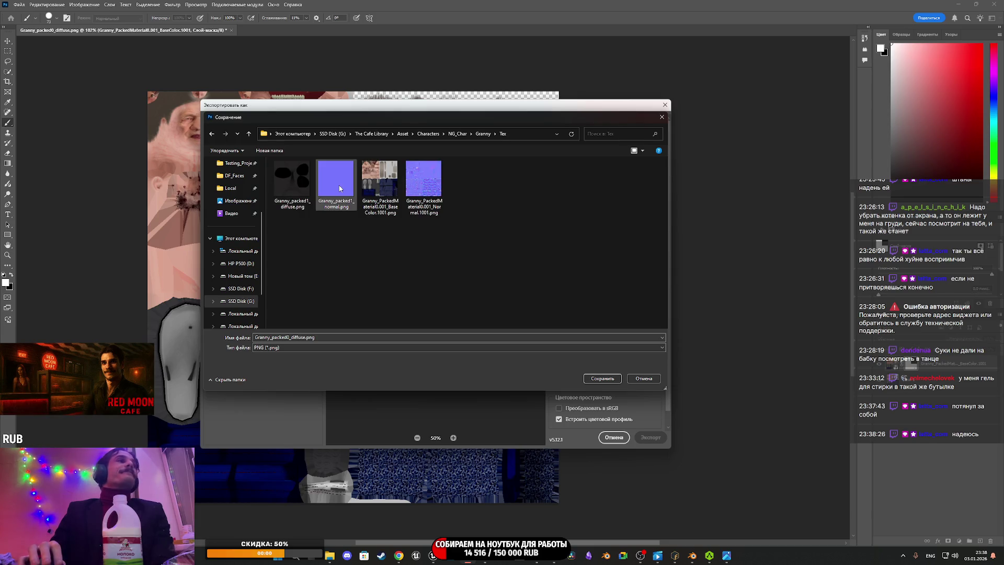
click(387, 189)
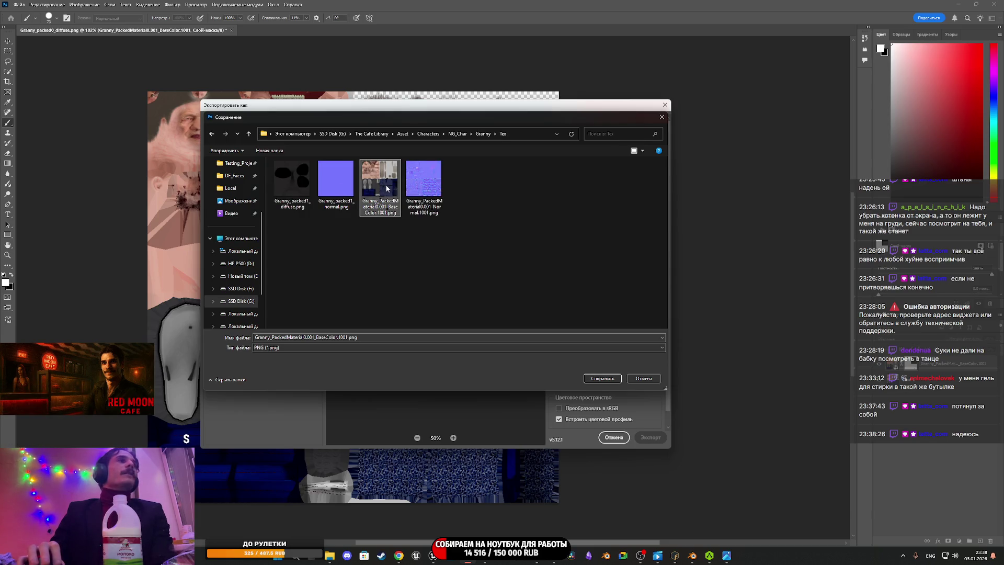
click(602, 378)
click(535, 279)
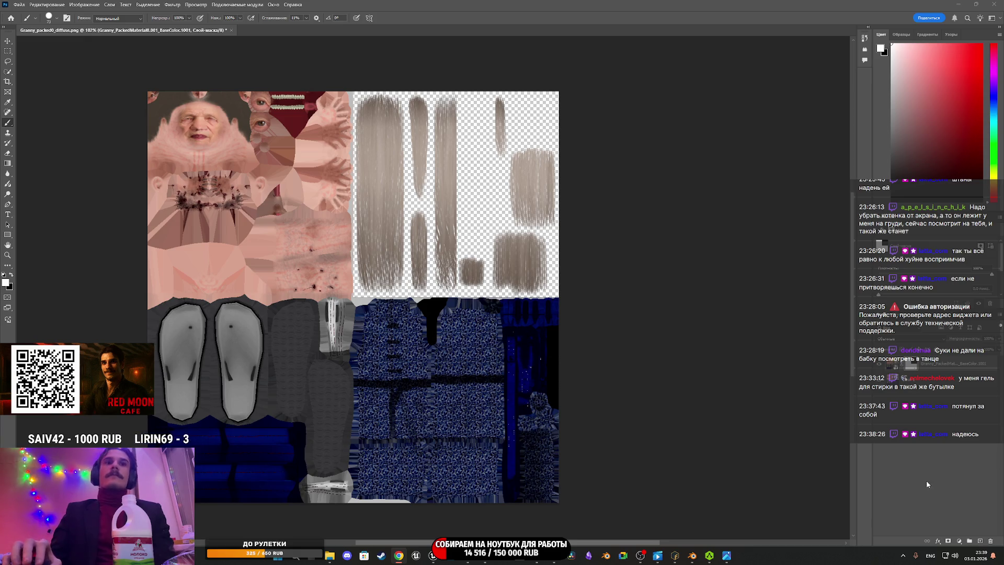
Step: Close Photoshop once the export has finished
click(999, 4)
Step: Discard the Photoshop document changes and save the four reimported Granny textures in Unreal
click(532, 201)
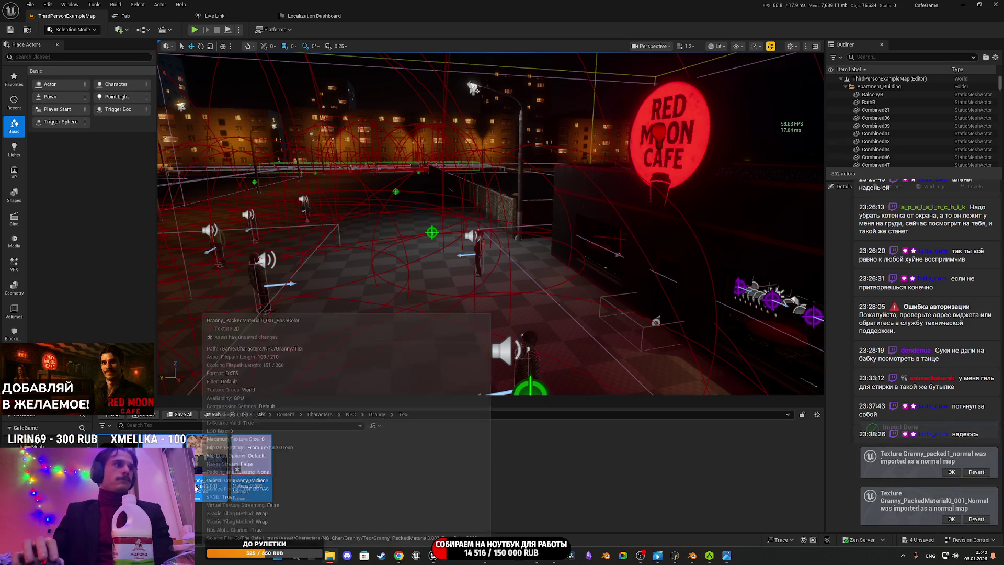
click(181, 414)
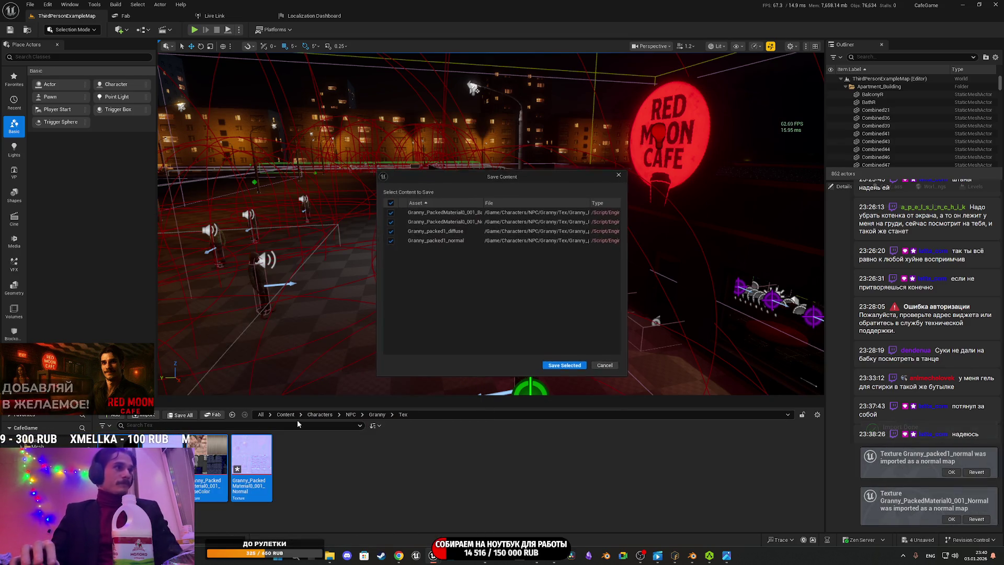
click(569, 363)
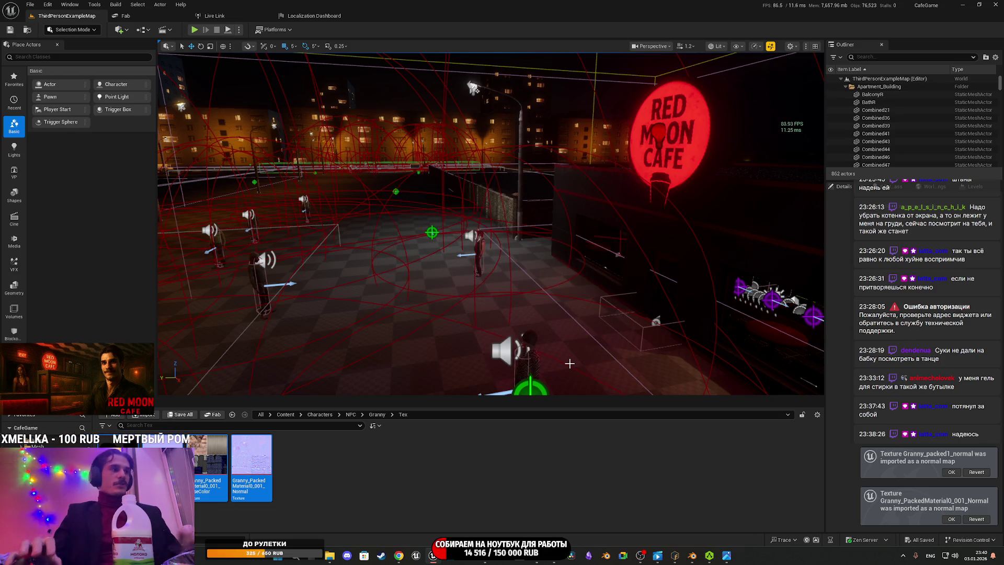
right_click(324, 468)
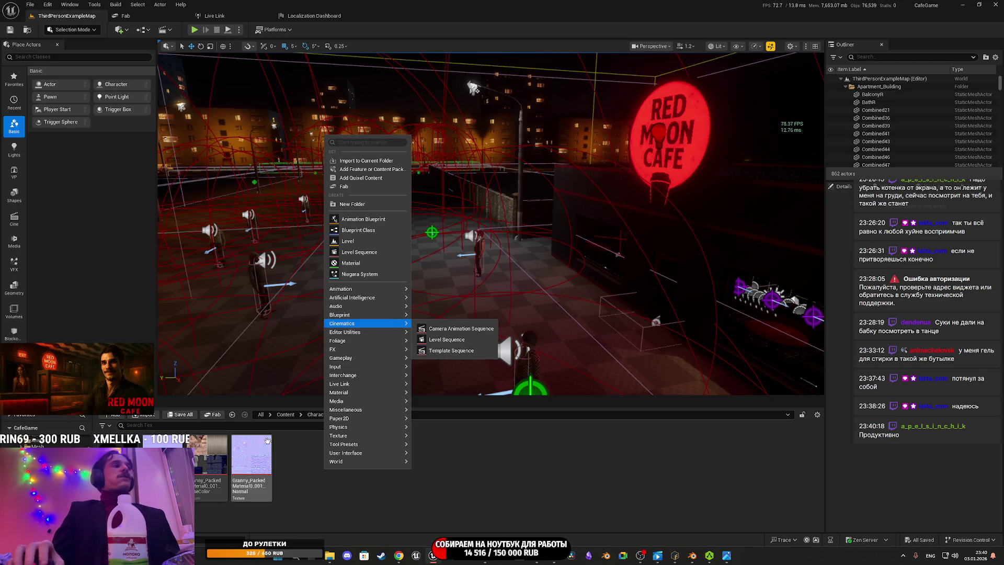
Step: Create a new material in the Granny Tex folder named Granny_Main_M
click(285, 459)
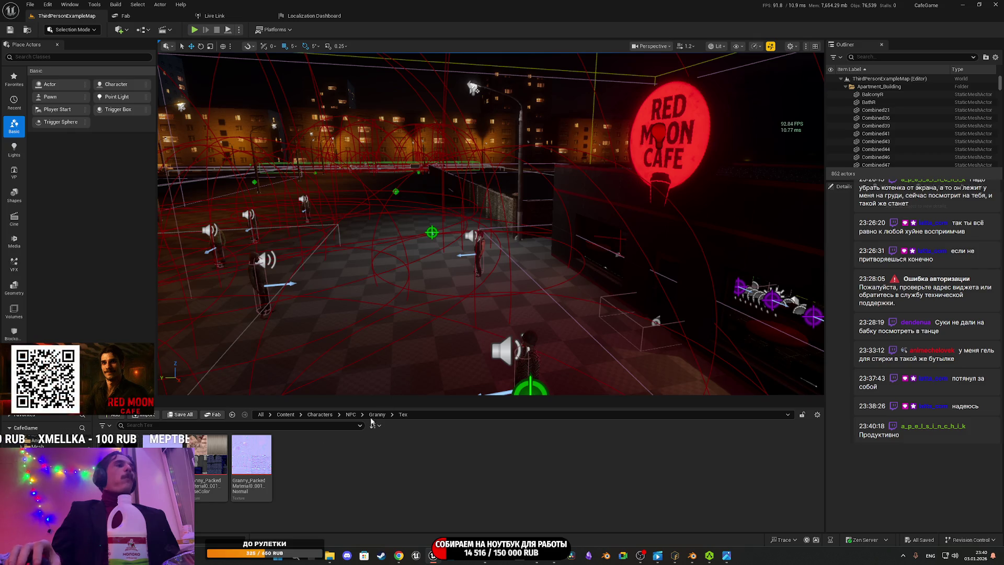
right_click(346, 469)
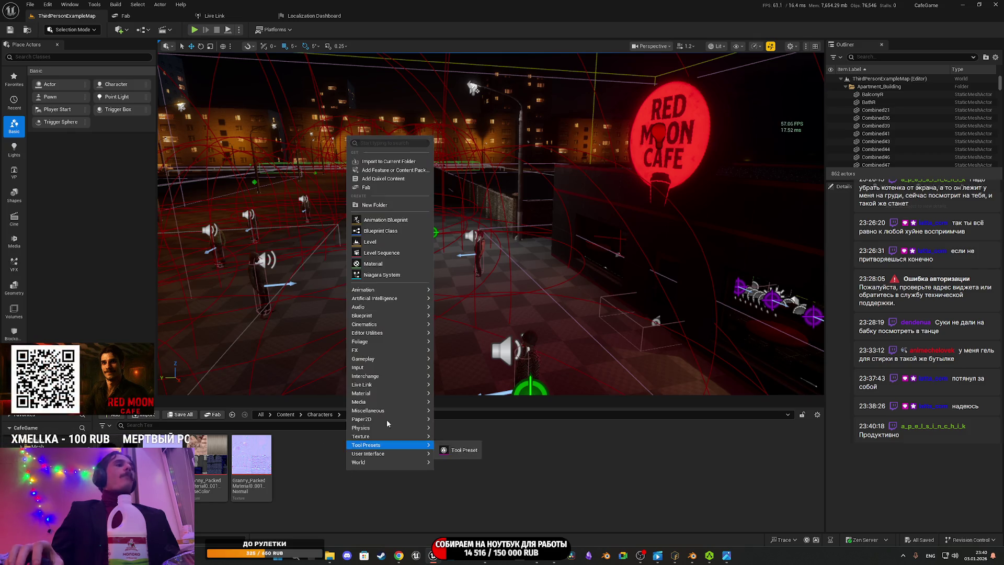
click(389, 266)
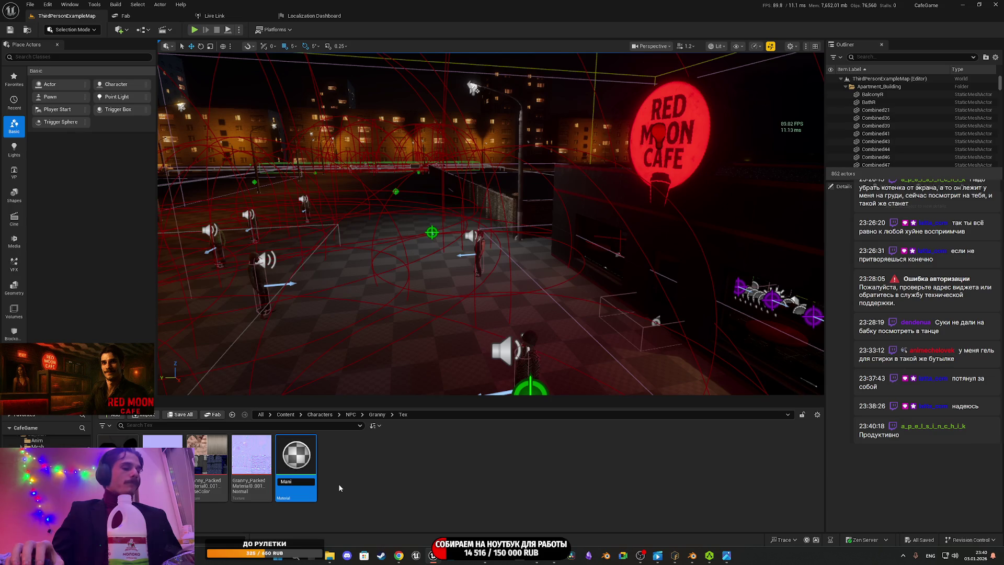
text(Mani)
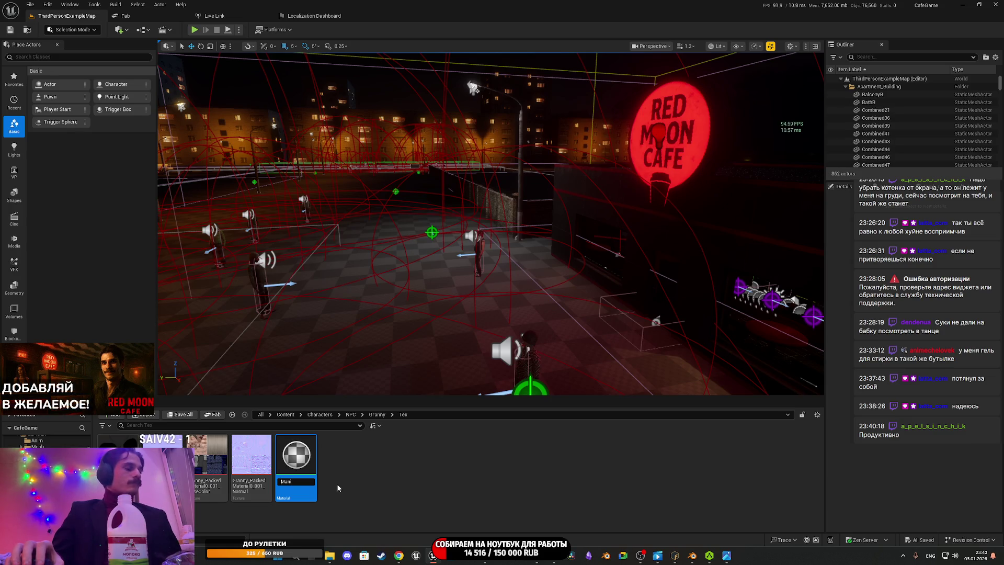
text(Granny_)
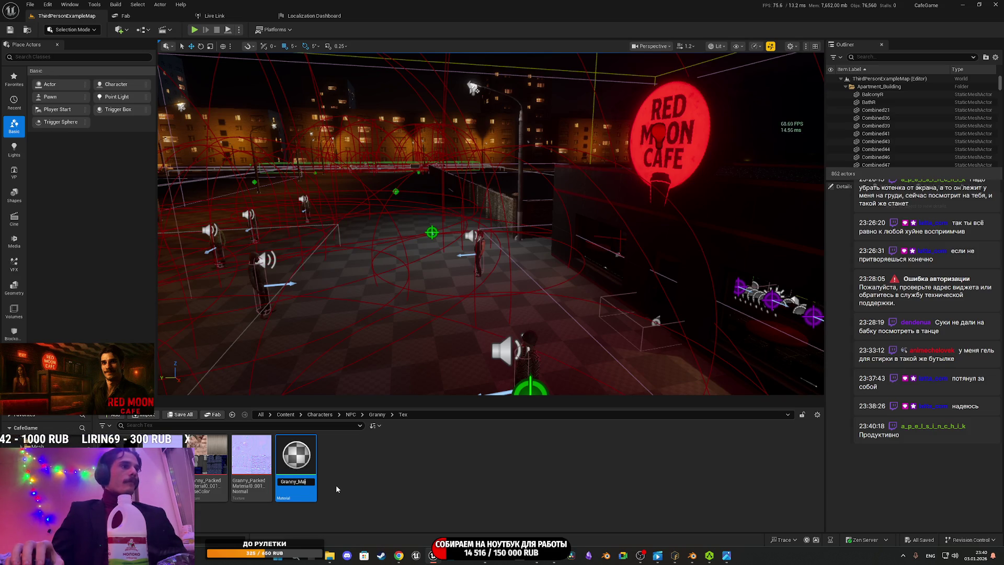
key(BackSpace)
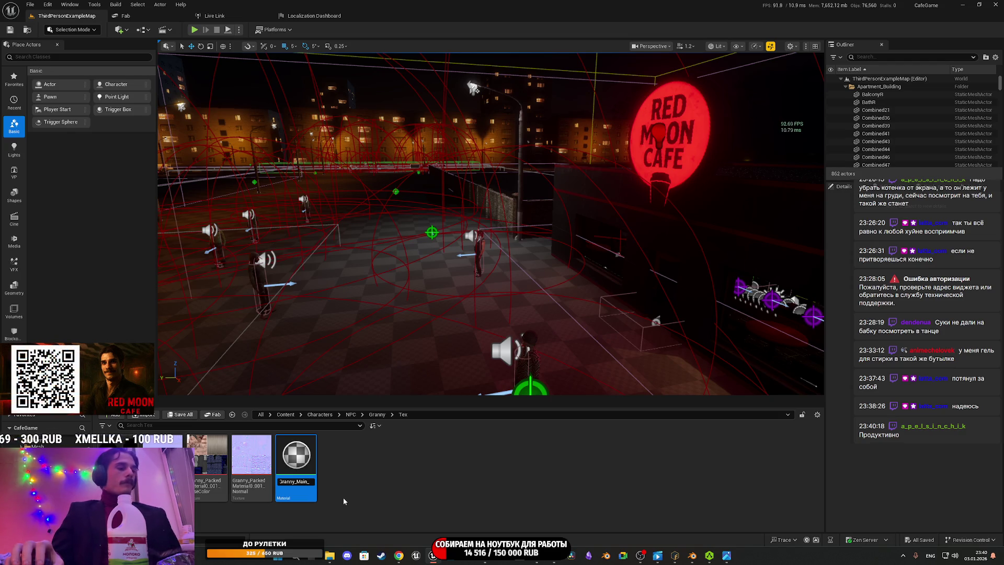
key(Return)
key(Return)
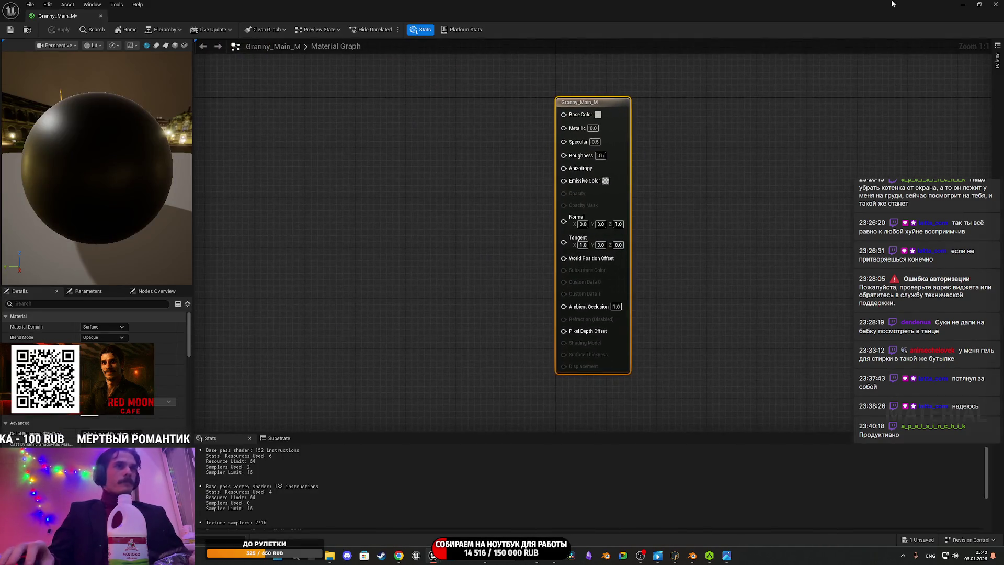
Step: Add the BaseColor and Normal textures to the graph and wire Normal to the Normal input
click(964, 5)
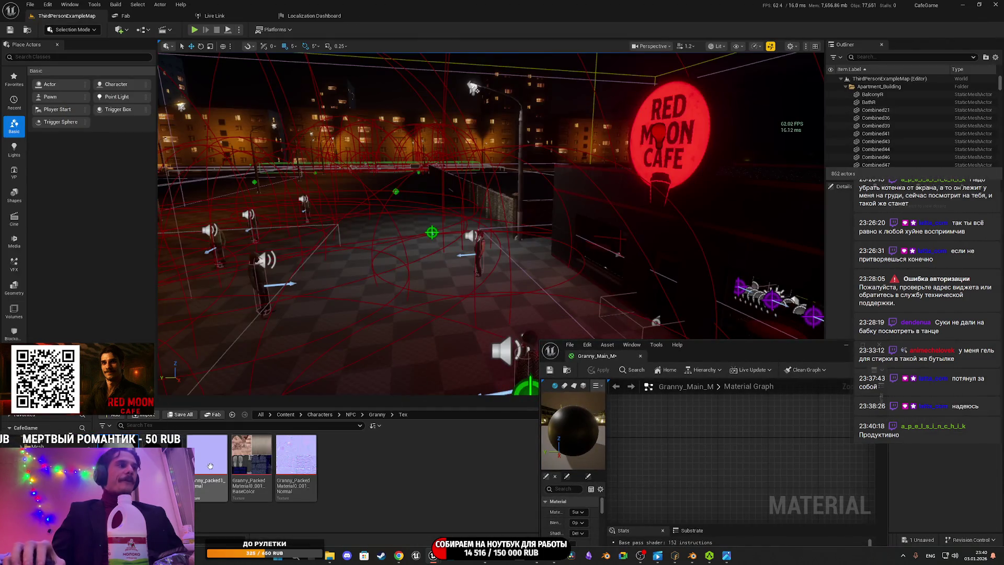
drag(241, 459, 627, 416)
mouse_move(296, 457)
mouse_down()
mouse_move(452, 436)
mouse_move(758, 445)
mouse_up()
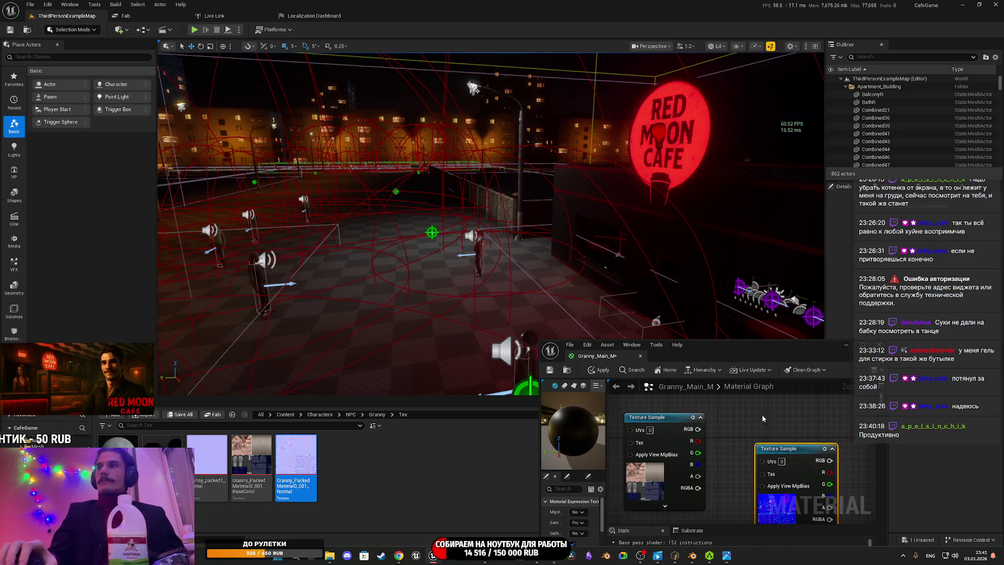
double_click(750, 349)
drag(367, 170, 454, 348)
mouse_move(504, 296)
mouse_down()
mouse_move(562, 320)
mouse_move(617, 230)
mouse_move(598, 217)
mouse_up()
Step: Wire the base colour texture to Base Color and its alpha to Opacity Mask
mouse_move(237, 133)
mouse_down()
mouse_move(421, 164)
mouse_move(466, 157)
mouse_move(456, 150)
mouse_up()
click(488, 238)
drag(488, 238, 422, 211)
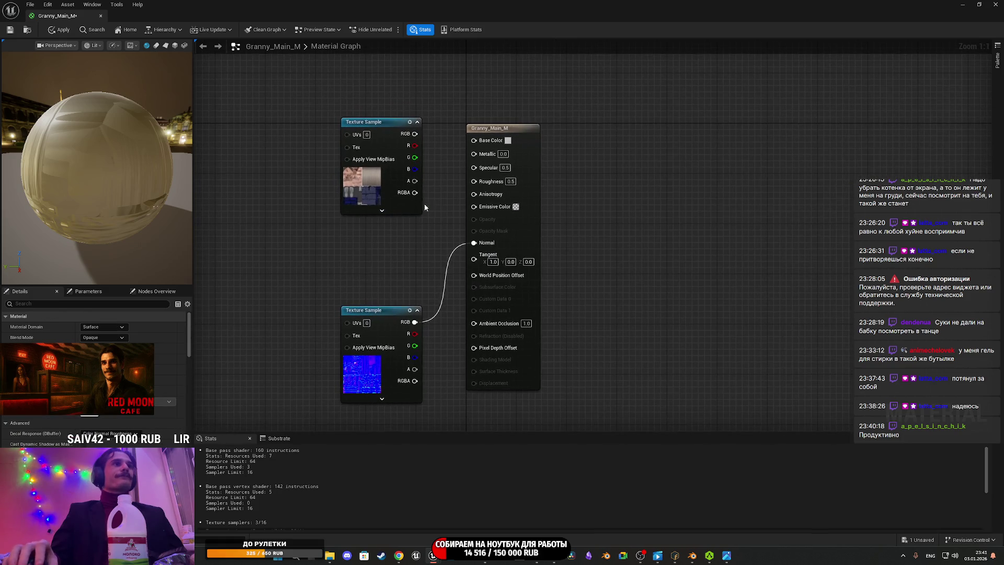
mouse_move(414, 134)
mouse_down()
mouse_move(486, 140)
mouse_move(473, 140)
mouse_up()
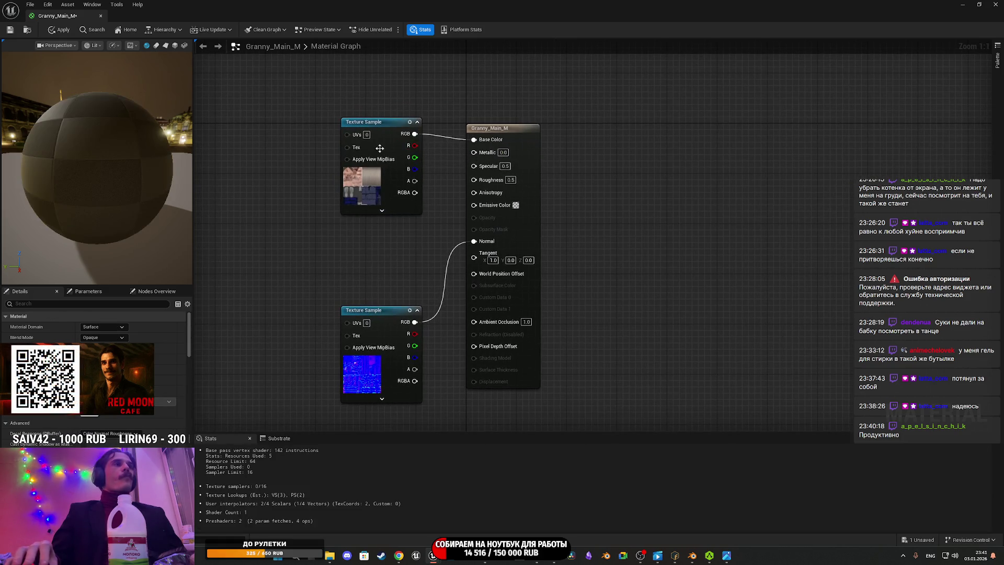
drag(368, 190, 368, 196)
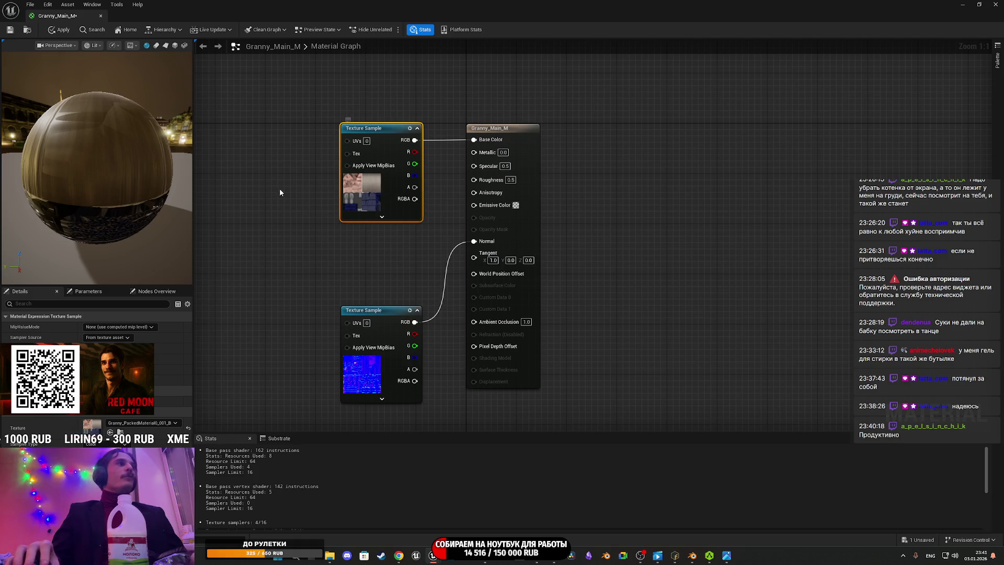
mouse_move(415, 191)
mouse_down()
mouse_move(460, 189)
mouse_move(487, 209)
mouse_move(499, 241)
mouse_move(474, 229)
mouse_up()
click(522, 237)
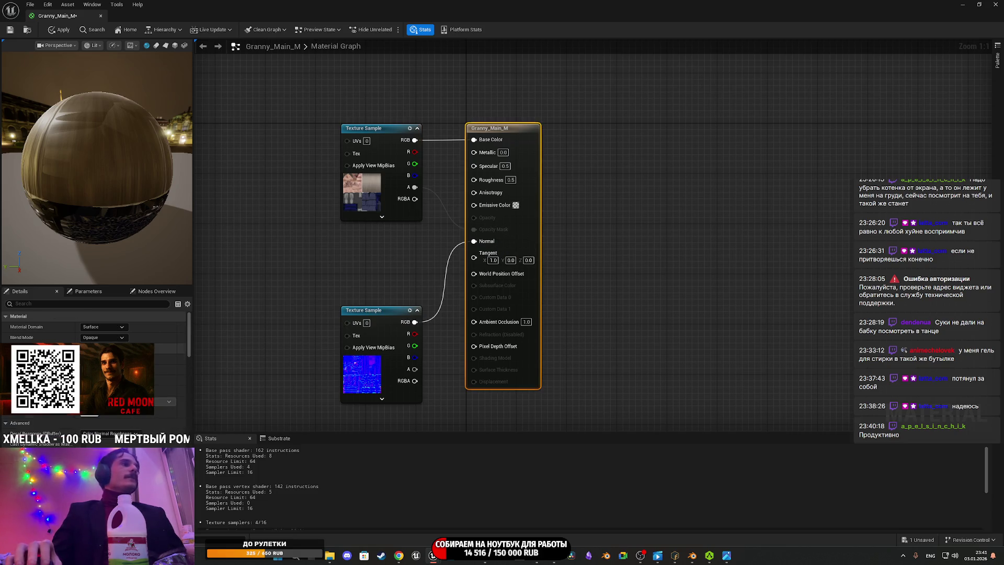
Step: Set Blend Mode to Masked and Roughness to 1.0, then save and close the material
click(104, 327)
click(109, 336)
click(103, 337)
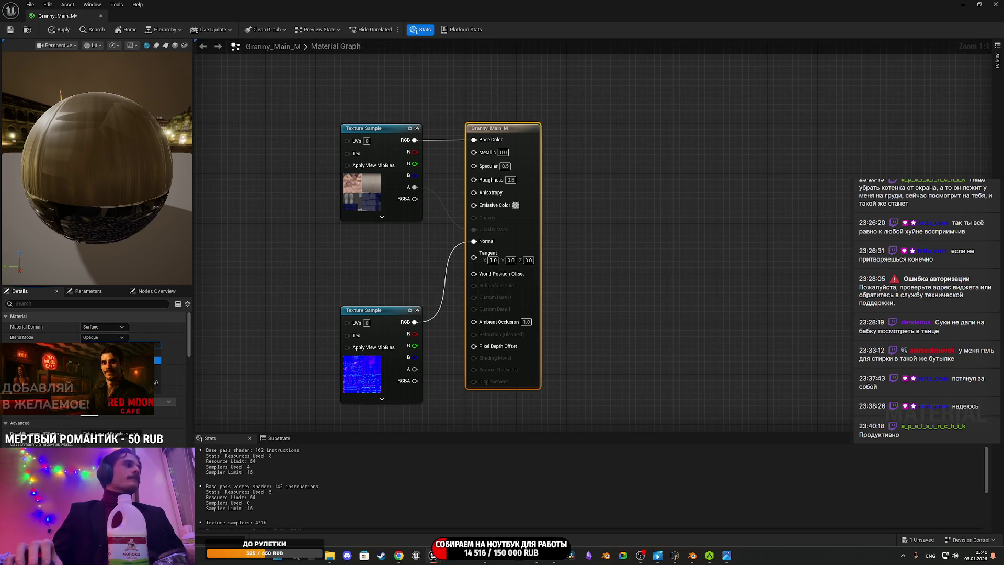
click(105, 356)
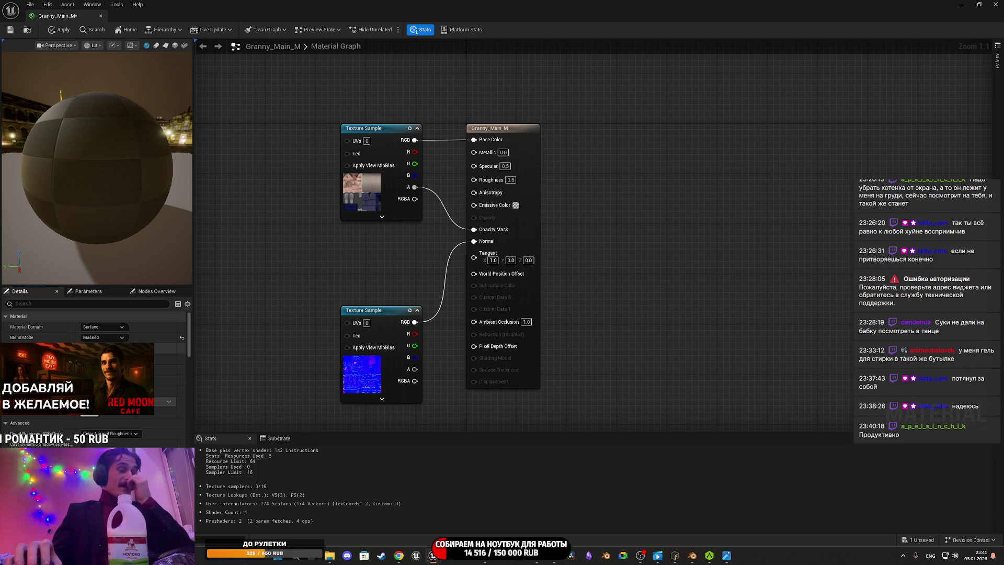
click(510, 179)
text(1)
key(Return)
drag(108, 176, 157, 164)
click(11, 31)
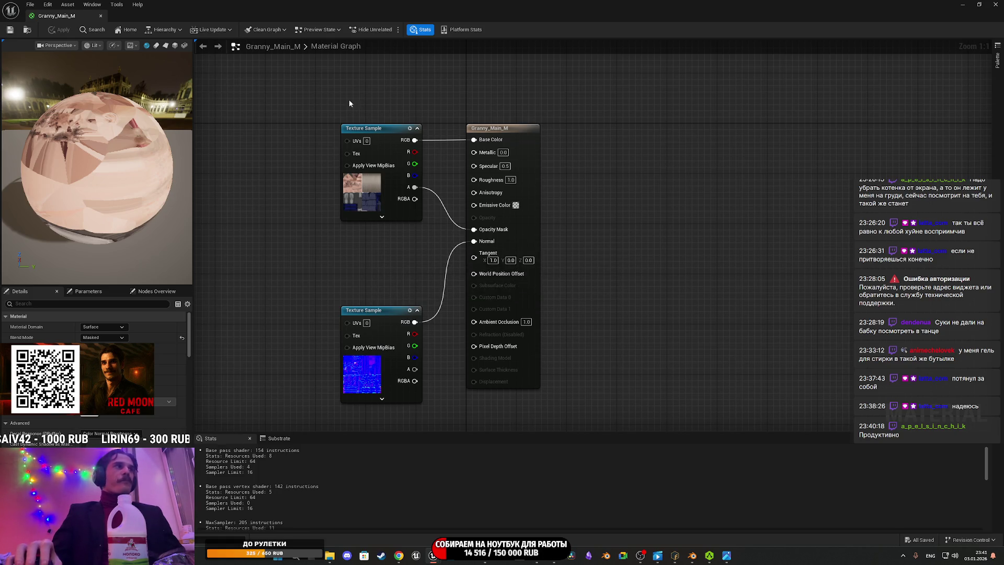
click(995, 4)
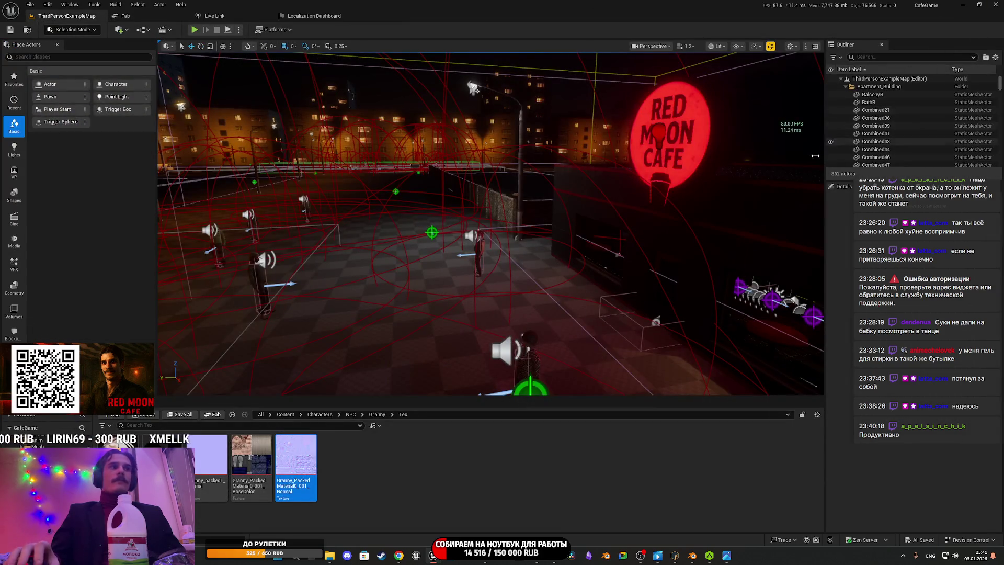
Step: Create a second material named Granny_UP, then rename it to Granny_UP_M
right_click(346, 463)
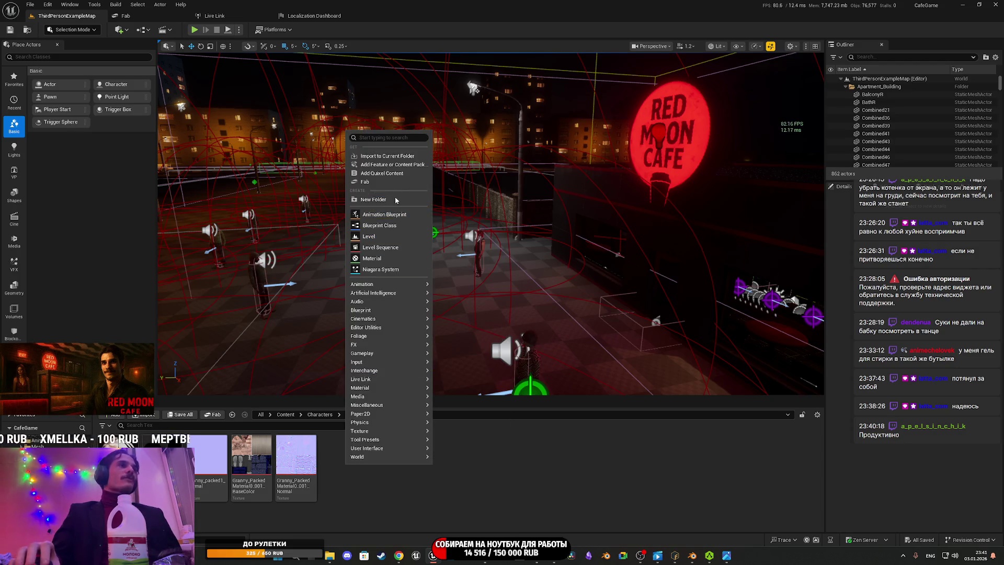
click(385, 258)
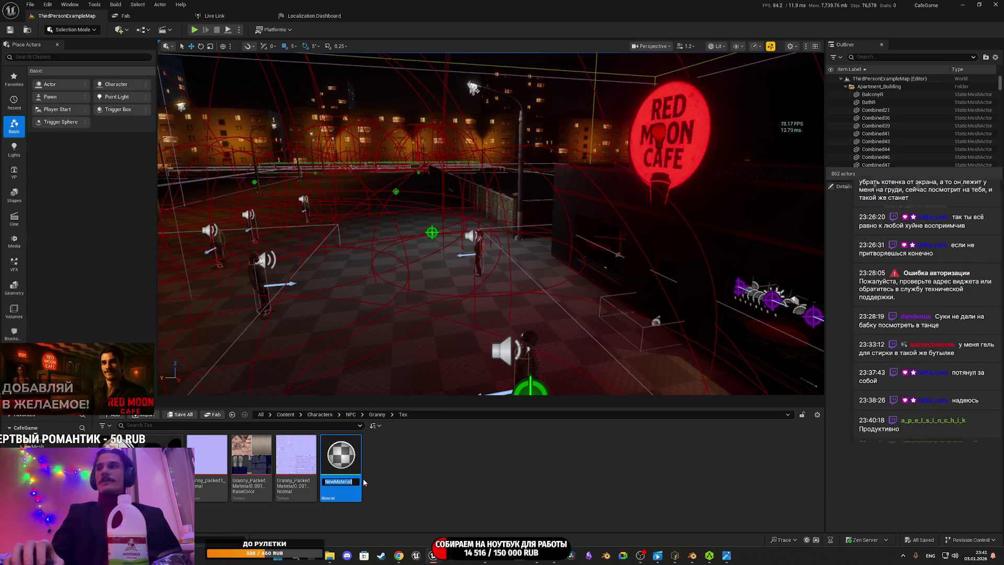
text(Granny)
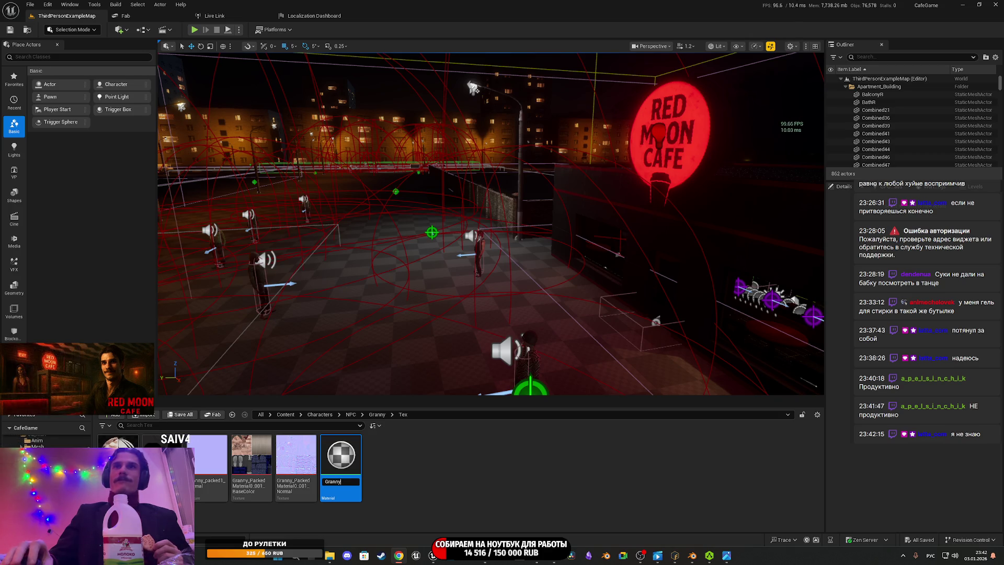
key(Return)
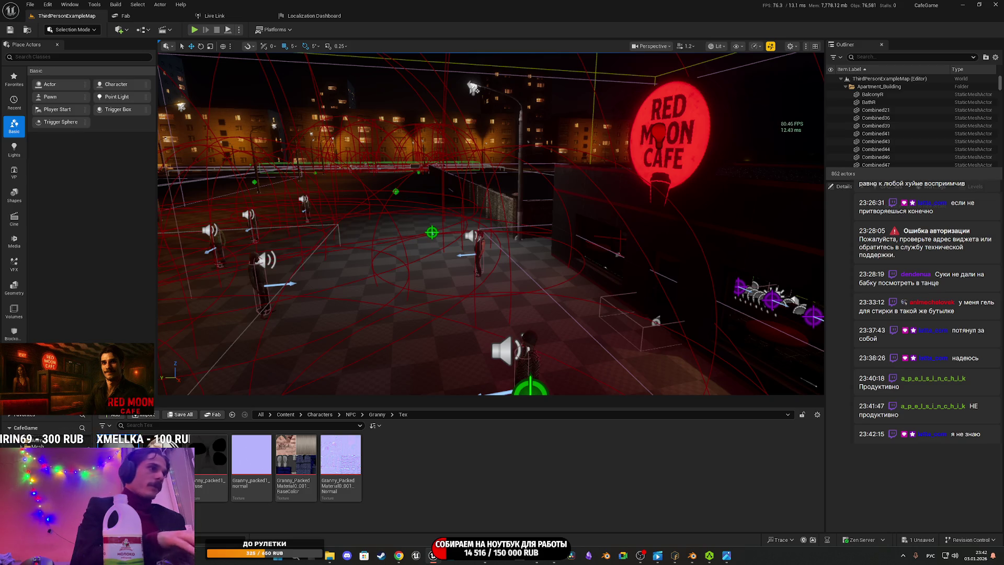
key(alt+shift)
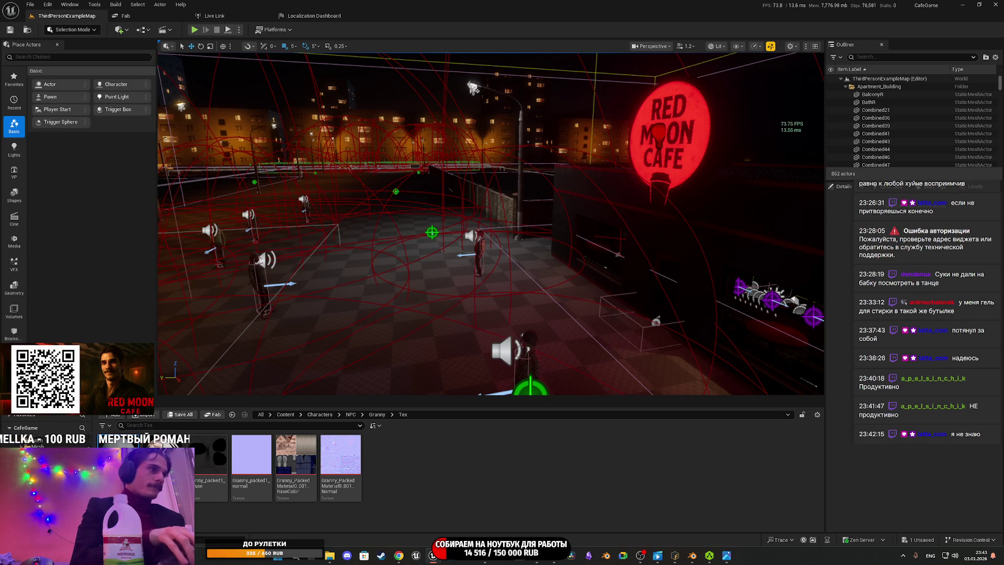
key(Return)
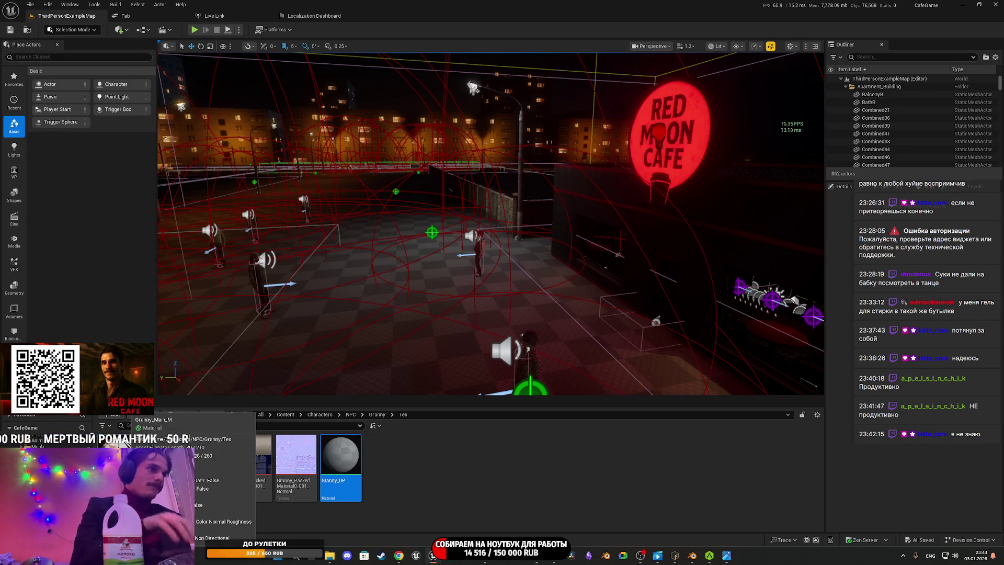
click(341, 481)
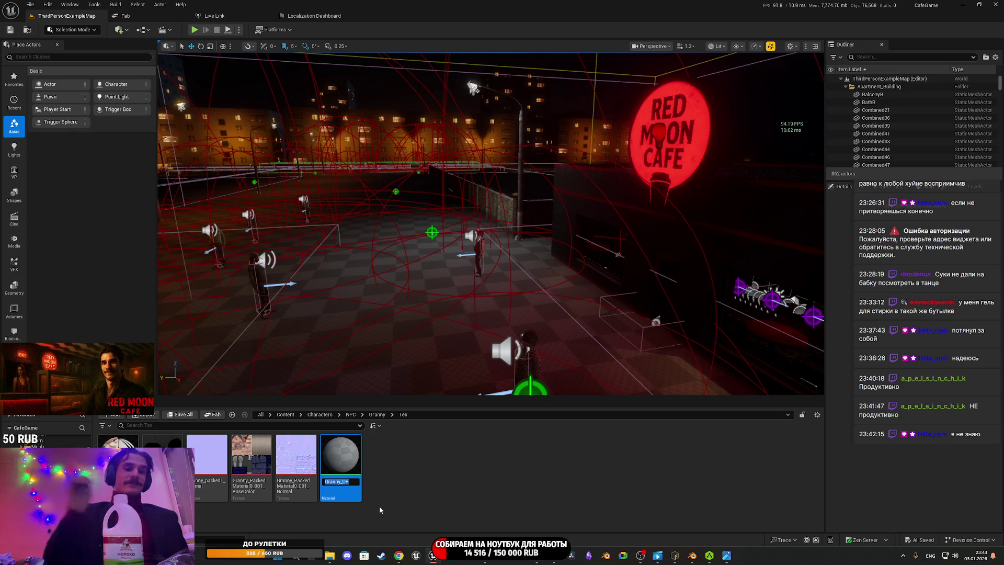
key(End)
text(M)
key(Return)
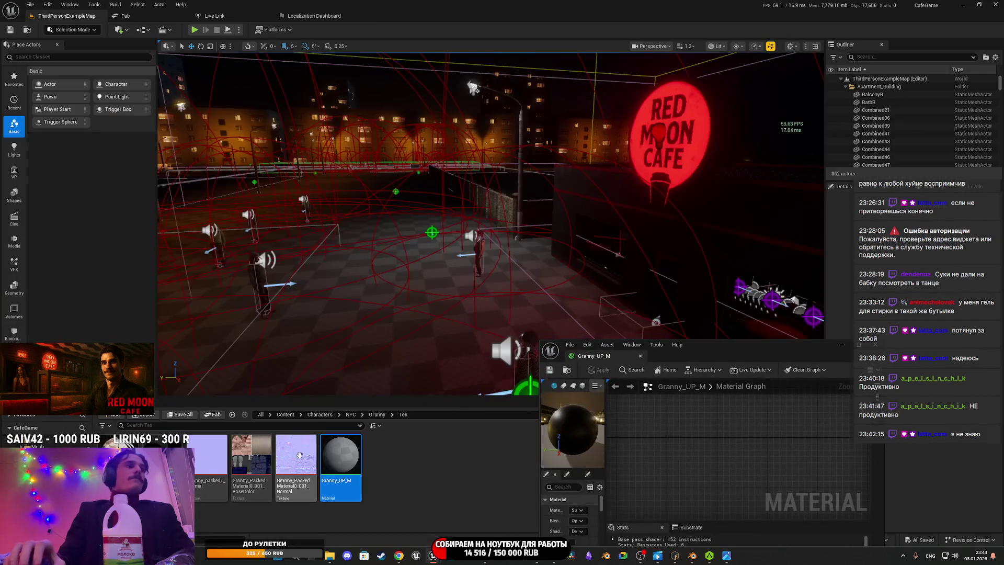
Step: Try the diffuse texture in the graph, remove it, and inspect it in the texture viewer
mouse_move(163, 460)
mouse_down()
mouse_move(619, 439)
mouse_move(647, 420)
mouse_up()
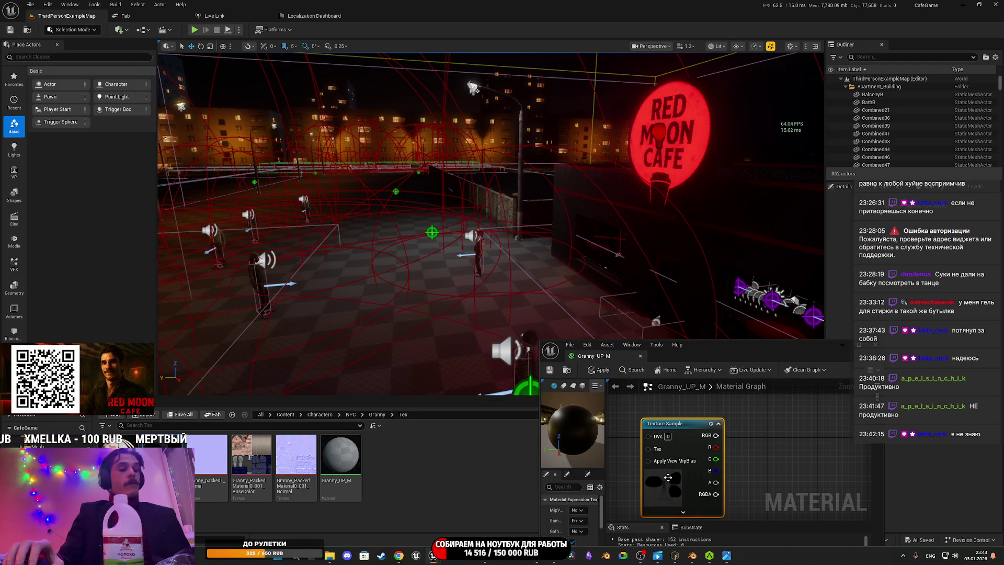
key(Delete)
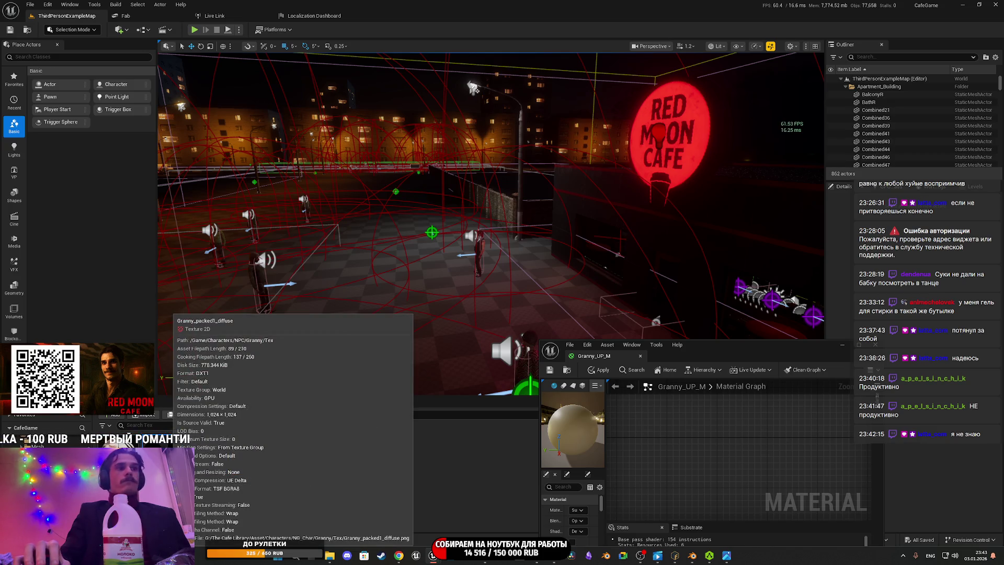
double_click(210, 458)
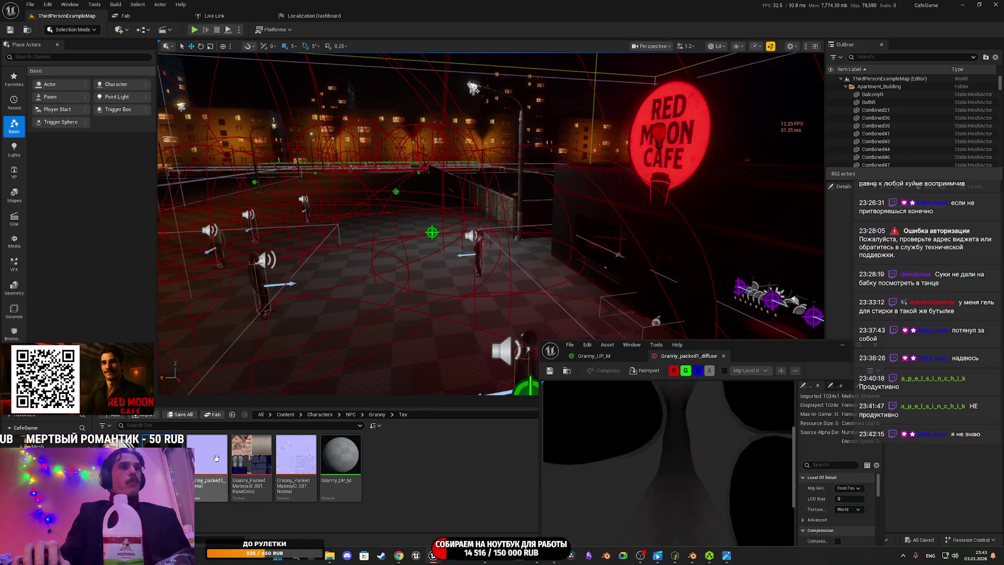
double_click(776, 348)
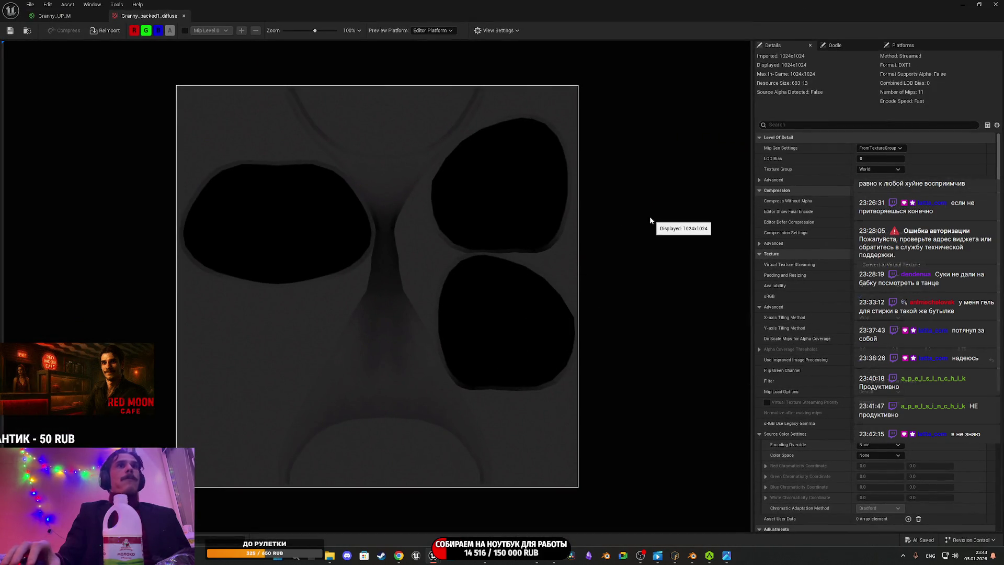
middle_click(147, 19)
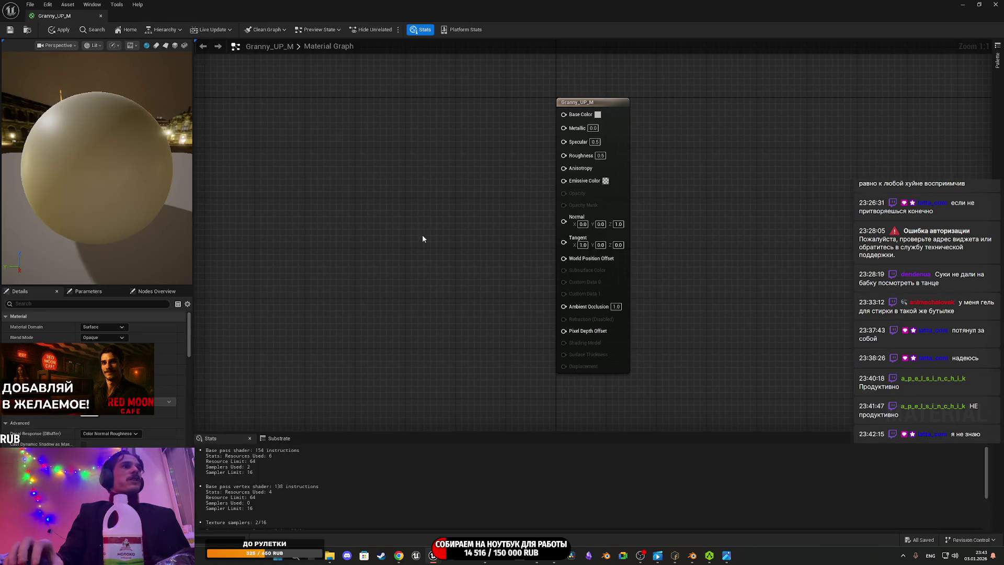
Step: Set Granny_UP_M's base colour to black and Roughness to 1.0, then save and close
click(598, 115)
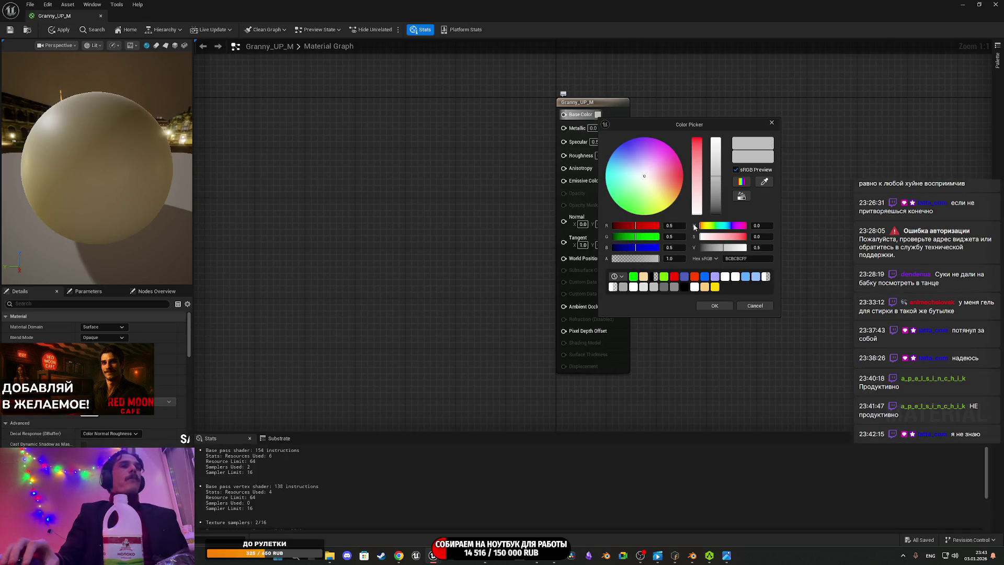
click(683, 286)
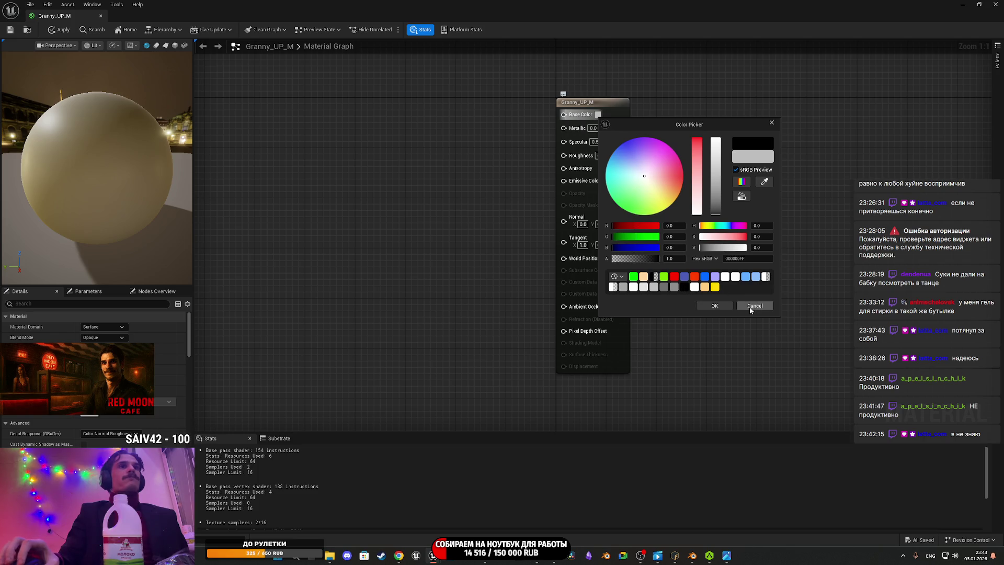
click(714, 307)
click(600, 155)
text(1)
key(Return)
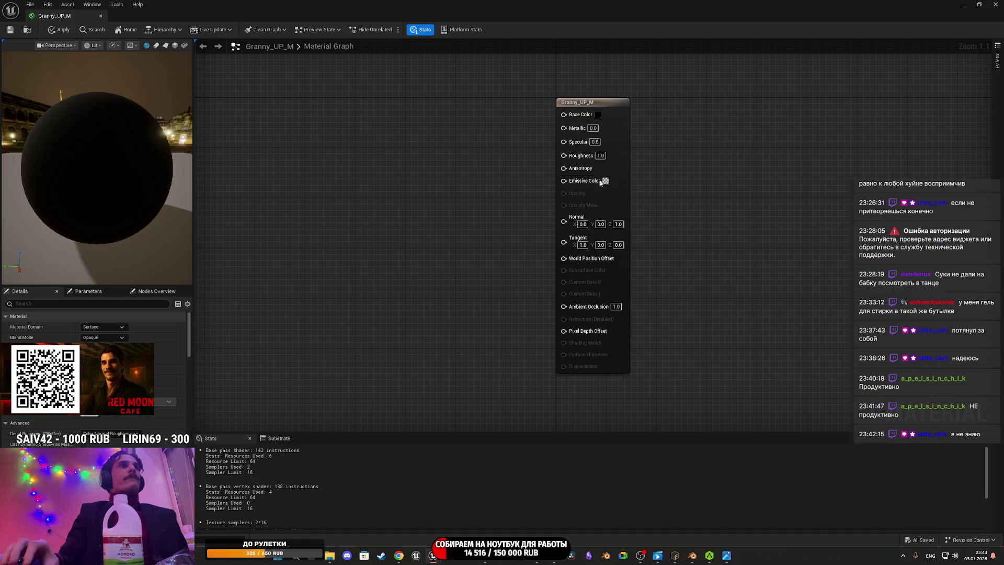
click(10, 29)
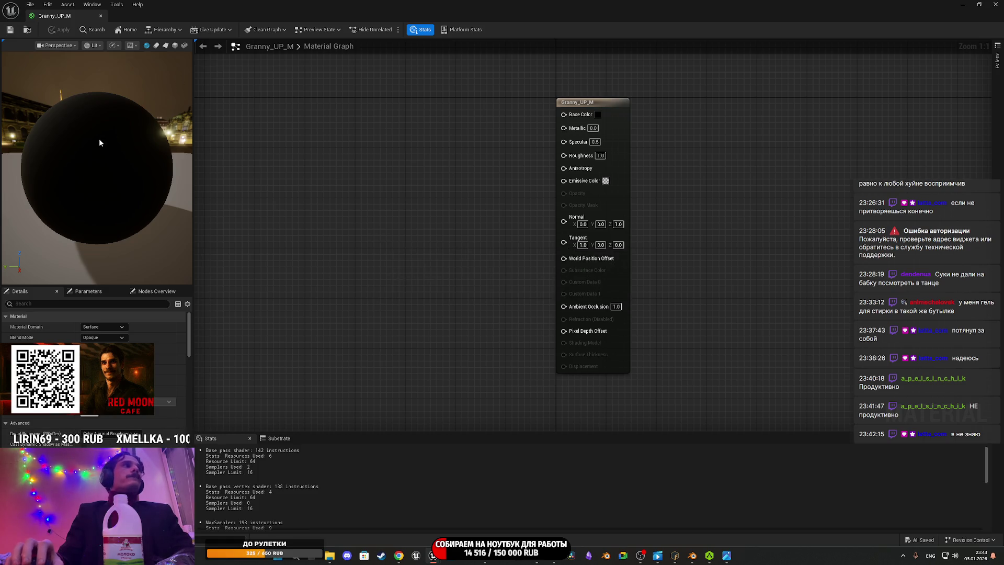
click(995, 5)
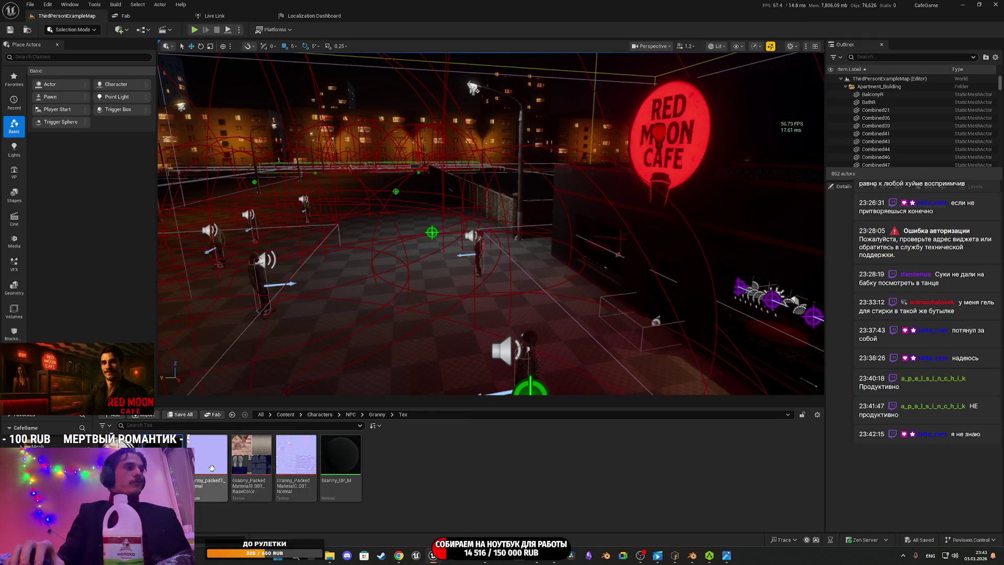
Step: Delete the Granny_packed1 Normal and Granny_Packed BaseColor textures
key(Delete)
click(444, 403)
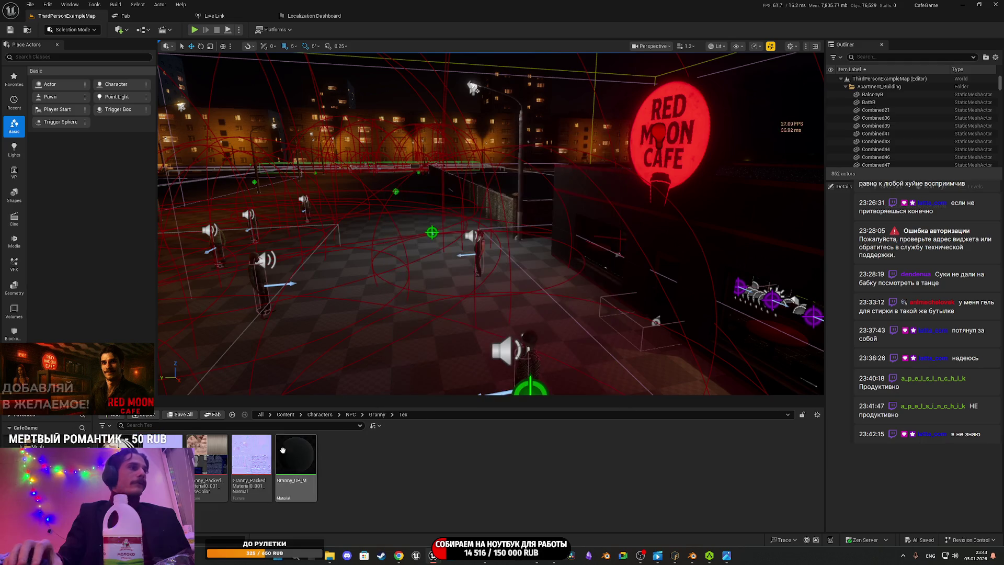
key(Delete)
click(445, 403)
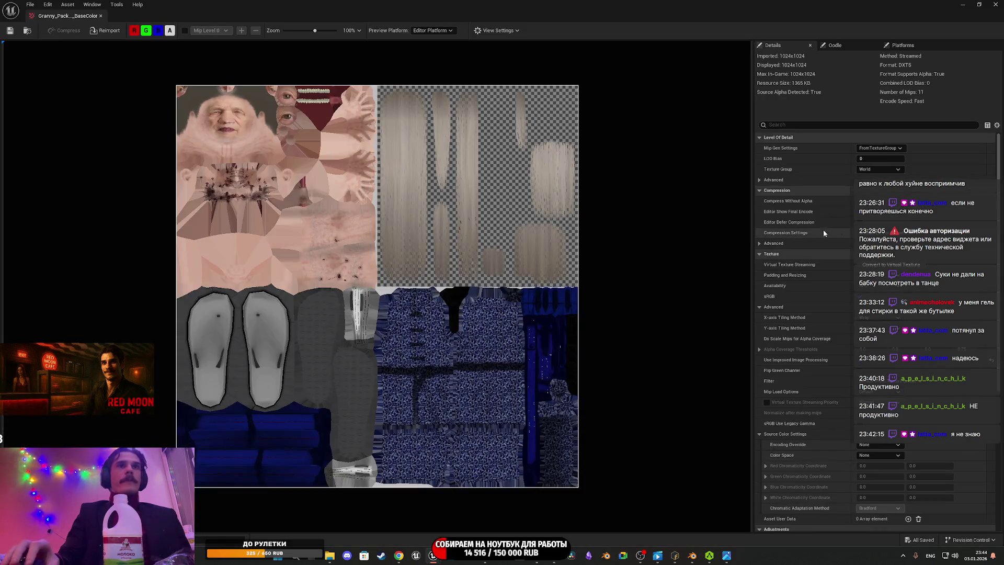
Step: Set the base-colour texture's group to 8 Bit Data, enable sRGB, and save it
click(878, 169)
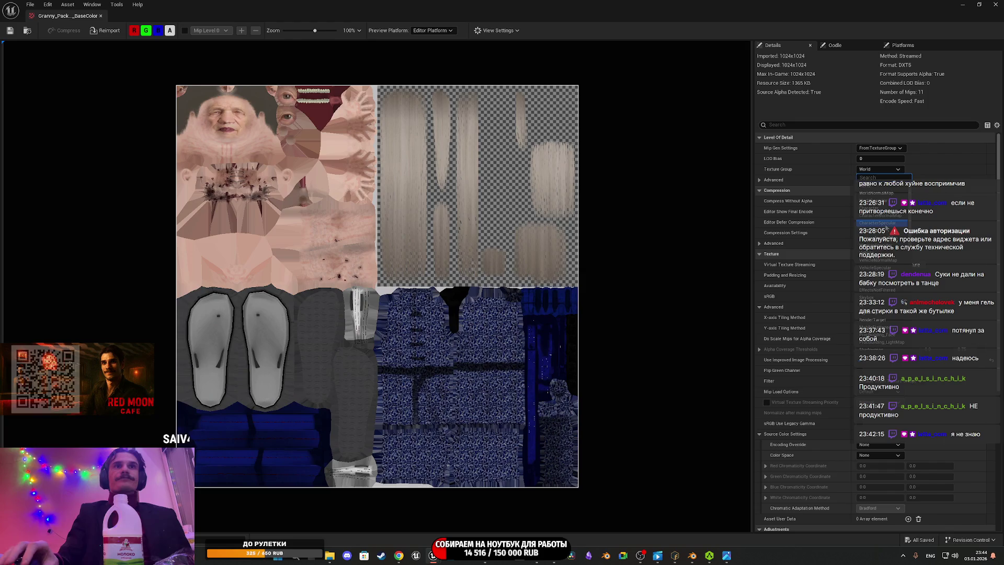
click(887, 281)
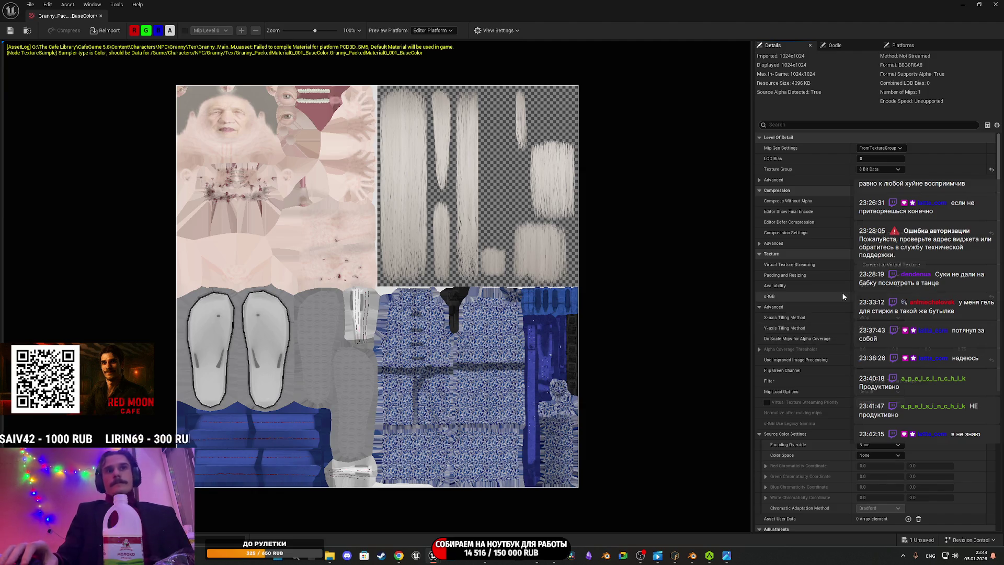
click(861, 296)
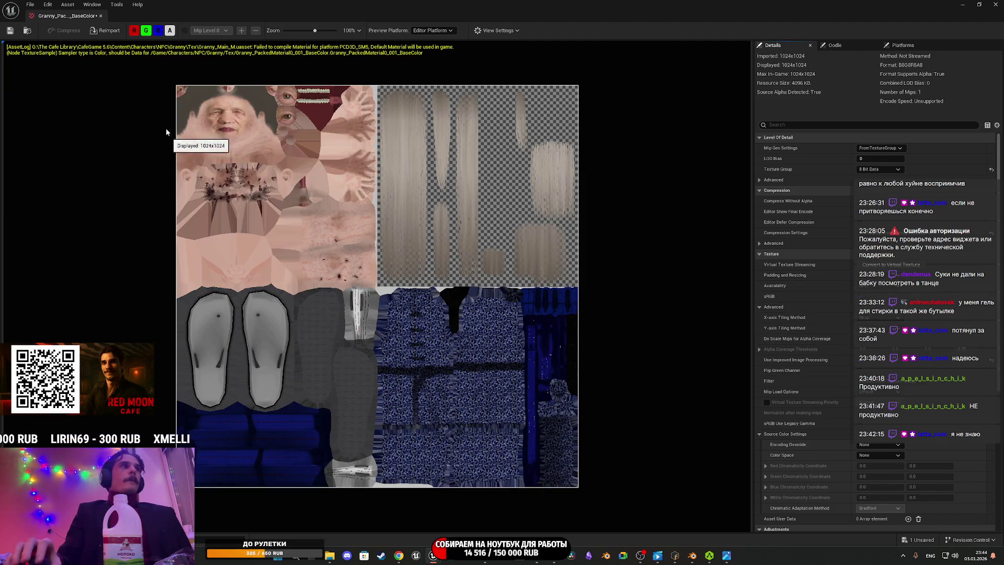
click(9, 33)
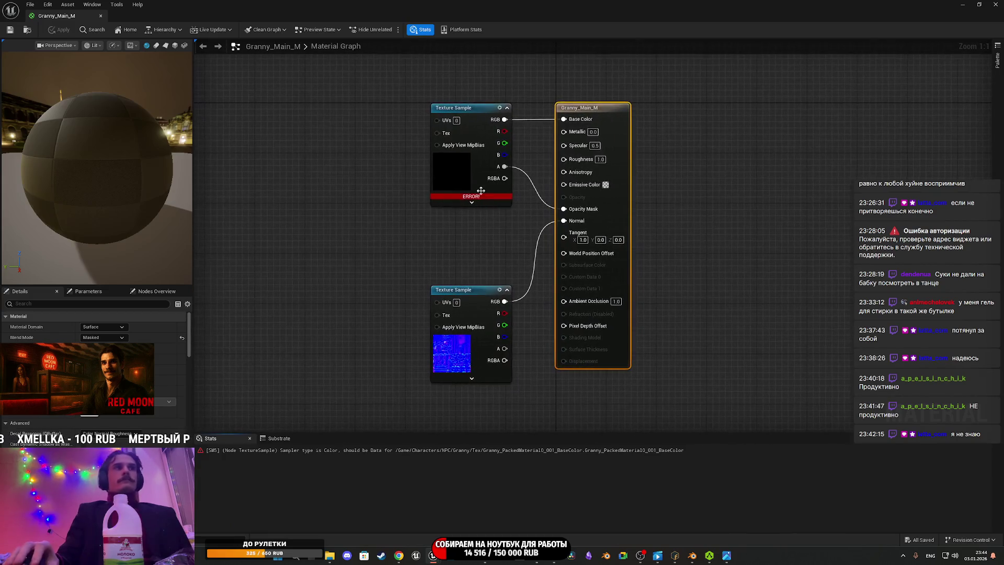
Step: Delete the errored Texture Sample, rewire RGB to Base Color and alpha to Opacity Mask, and save
drag(450, 179, 373, 179)
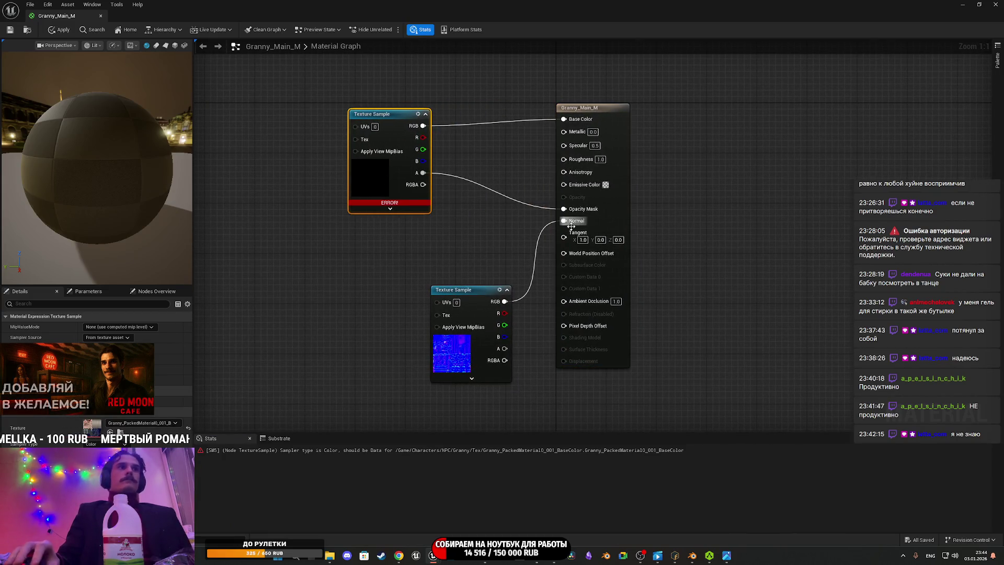
key(Delete)
click(978, 4)
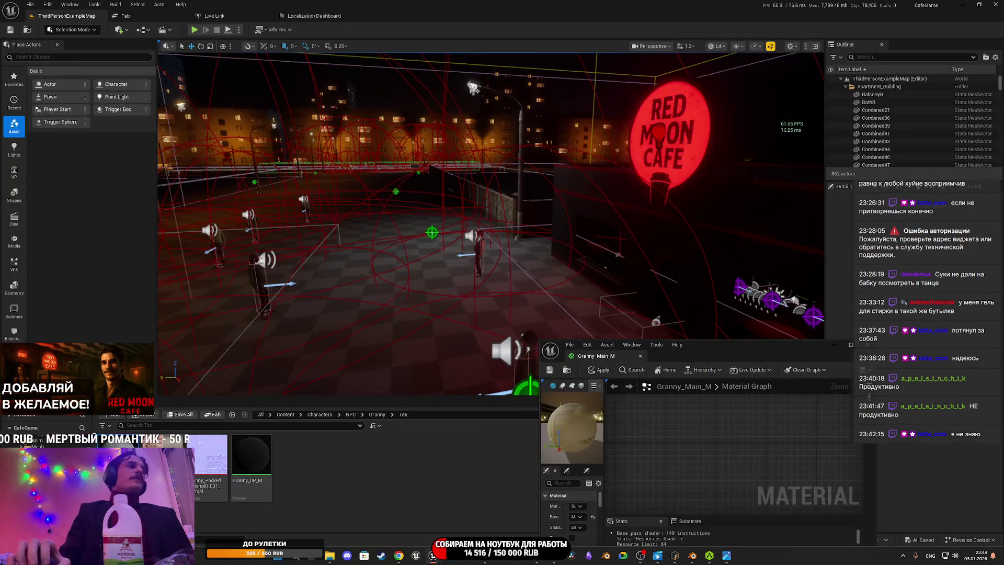
double_click(719, 350)
drag(297, 94, 563, 119)
mouse_move(297, 141)
mouse_down()
mouse_move(596, 203)
mouse_move(584, 217)
mouse_up()
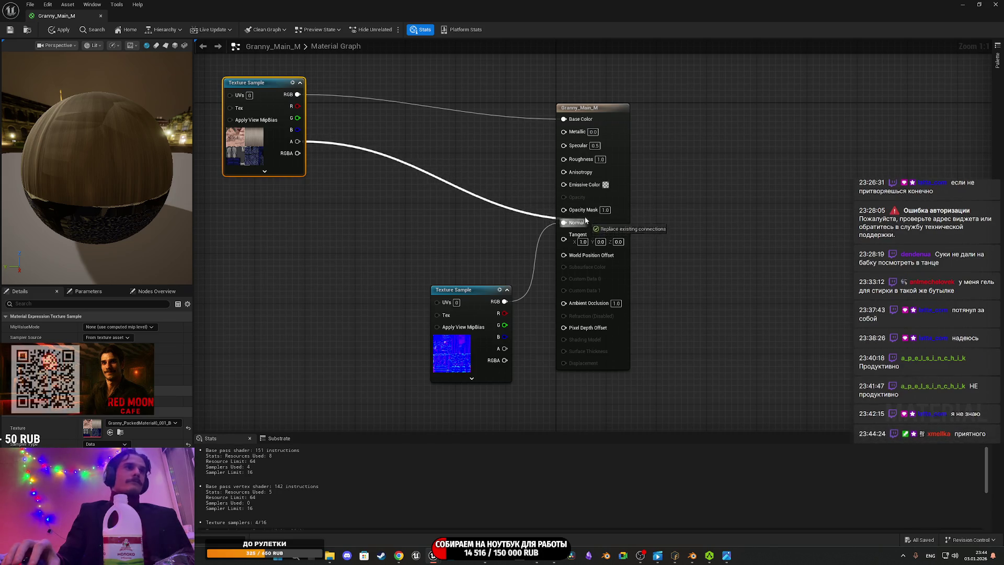
drag(264, 159, 462, 212)
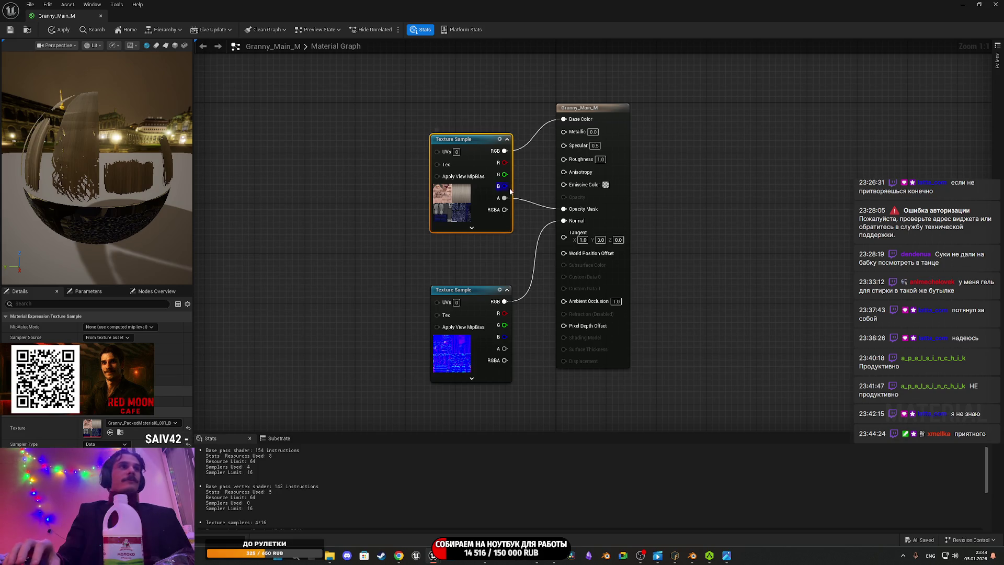
click(10, 31)
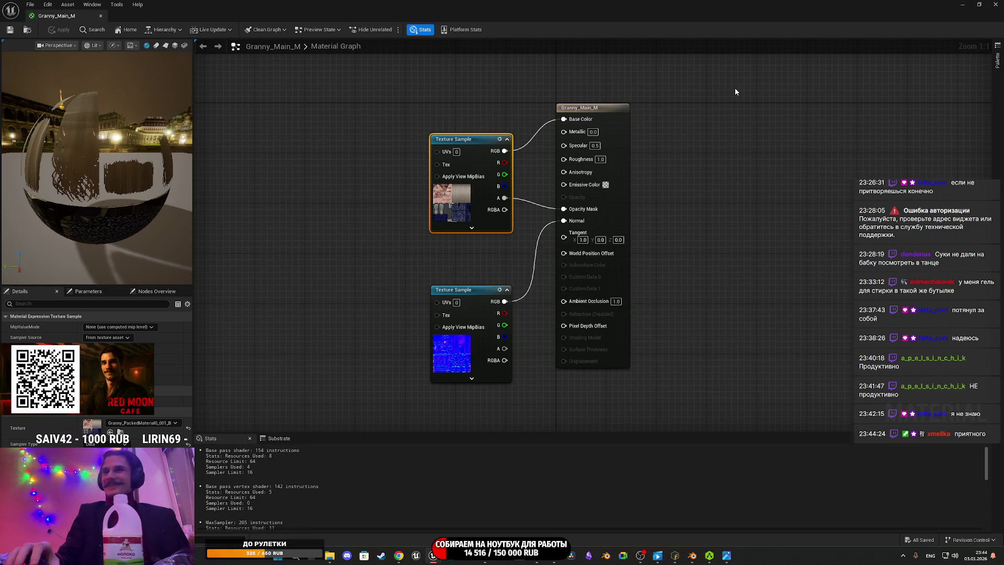
click(995, 4)
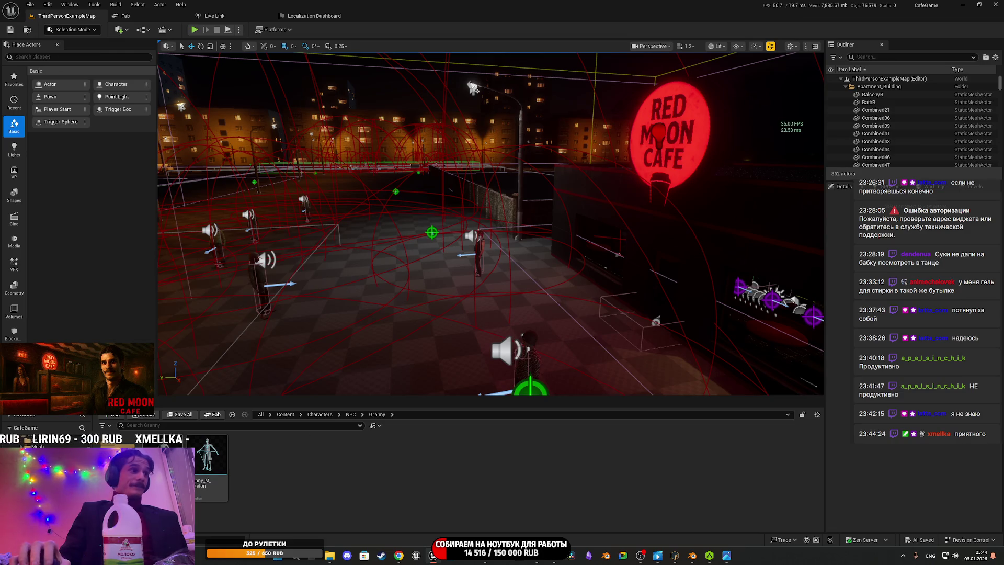
Step: Assign the Granny main material to Element 0 and Granny_UP_M to Element 1 of Granny_M
double_click(174, 460)
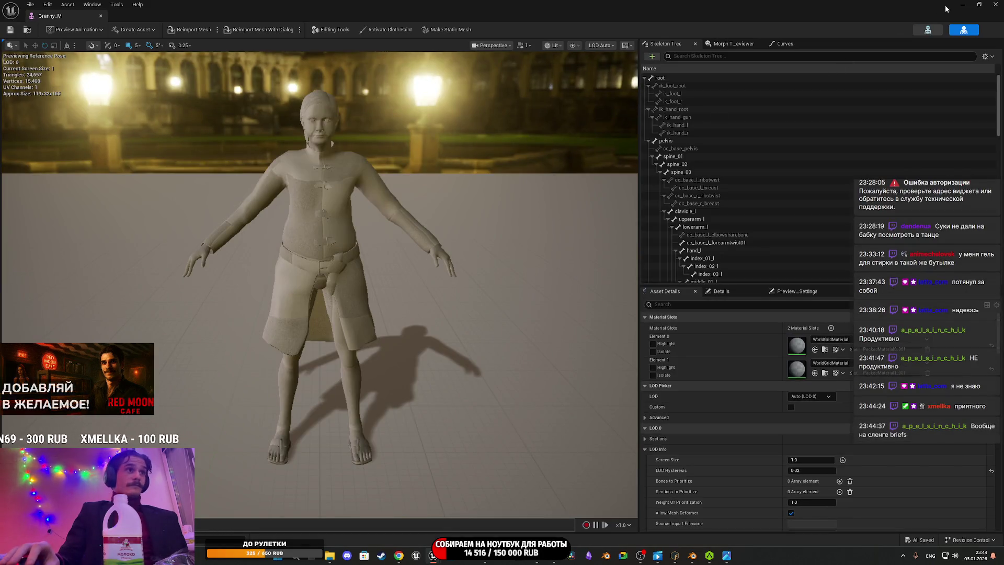
click(962, 4)
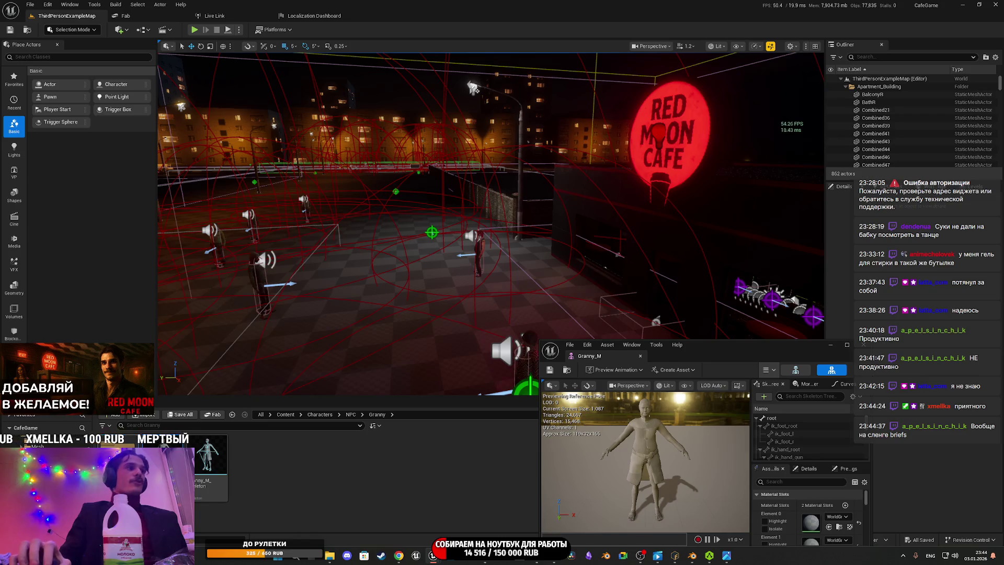
double_click(172, 454)
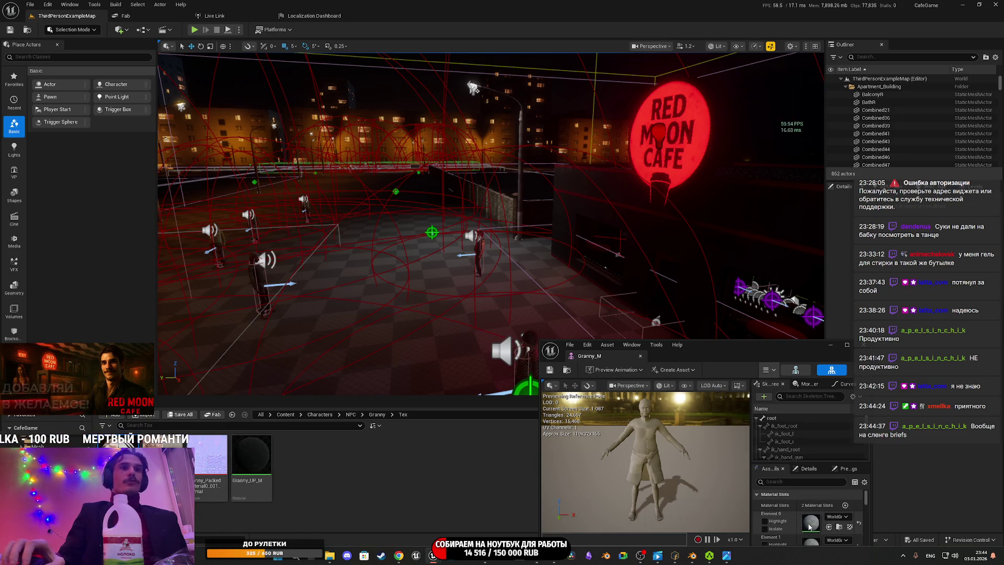
click(828, 527)
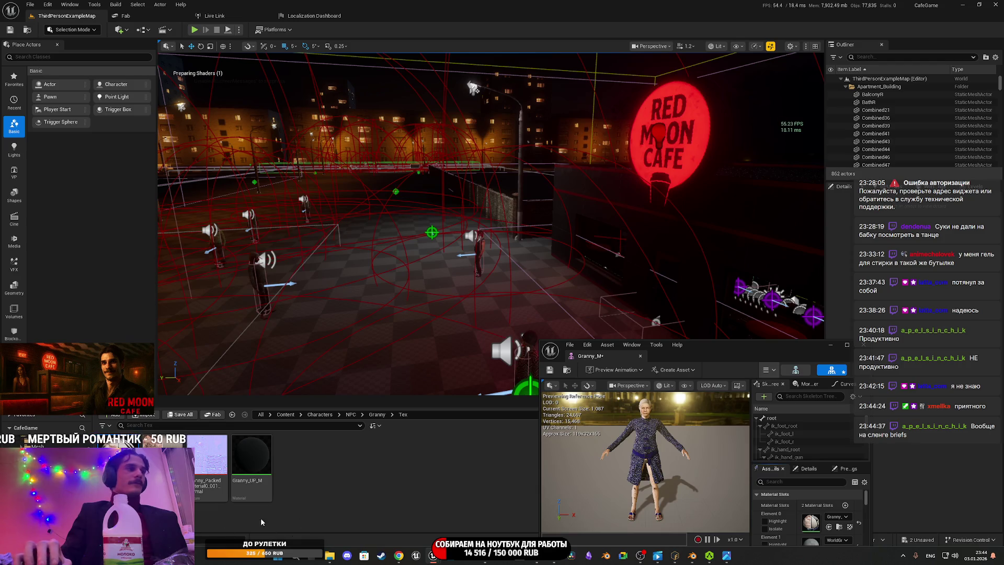
click(839, 527)
scroll(821, 518, down, 2)
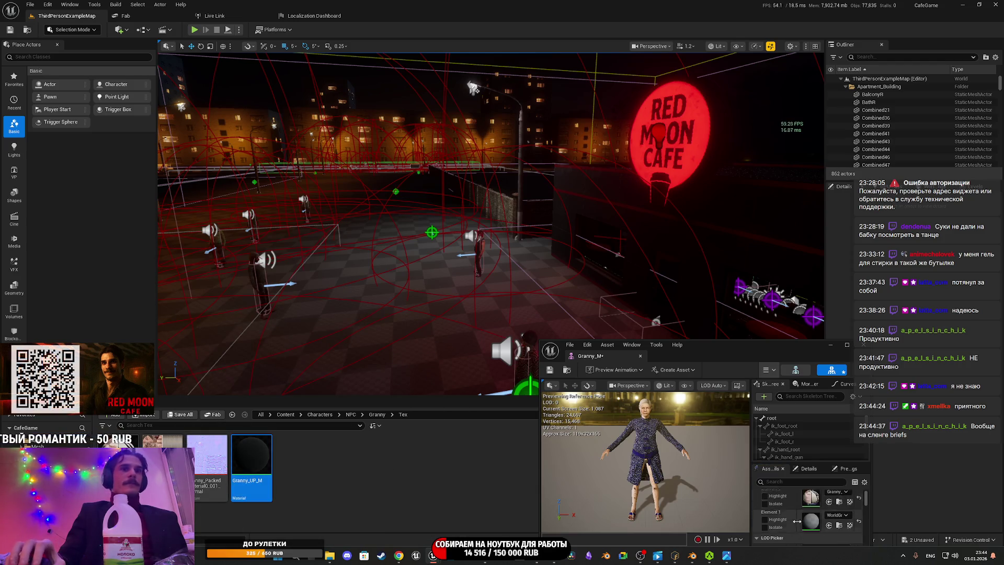
click(829, 512)
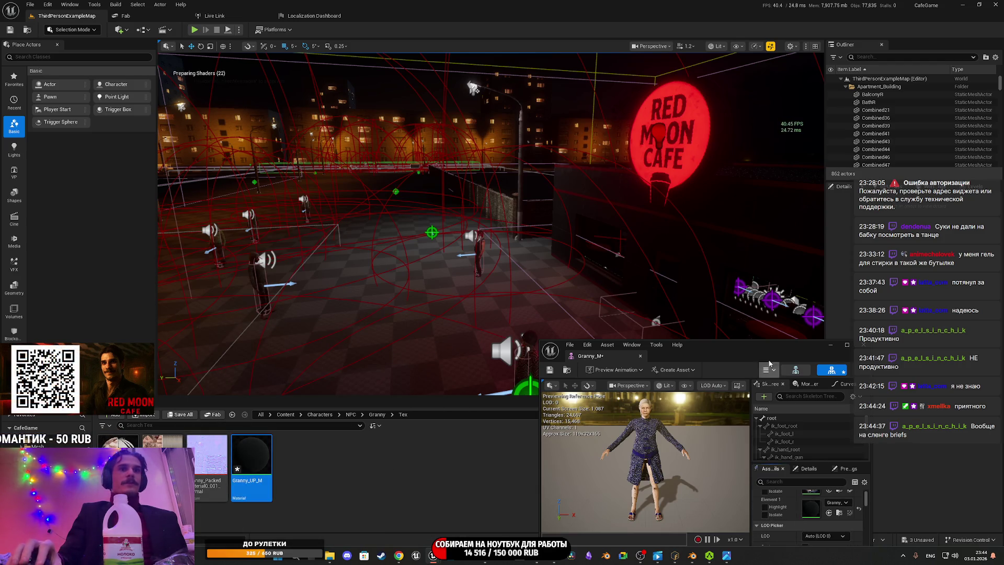
Step: Save the Granny_M mesh and orbit to check the fully textured model
double_click(738, 351)
click(10, 29)
scroll(319, 285, up, 10)
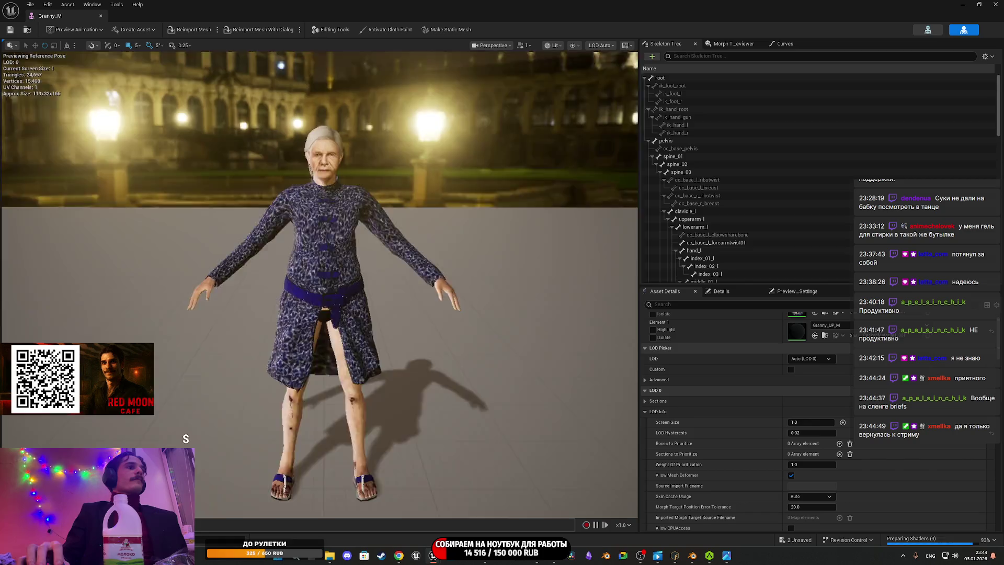
mouse_move(319, 285)
mouse_down()
mouse_move(460, 285)
mouse_move(365, 285)
mouse_move(429, 284)
mouse_move(397, 285)
mouse_move(418, 292)
mouse_move(345, 324)
mouse_move(324, 324)
mouse_move(340, 314)
mouse_move(324, 306)
mouse_up()
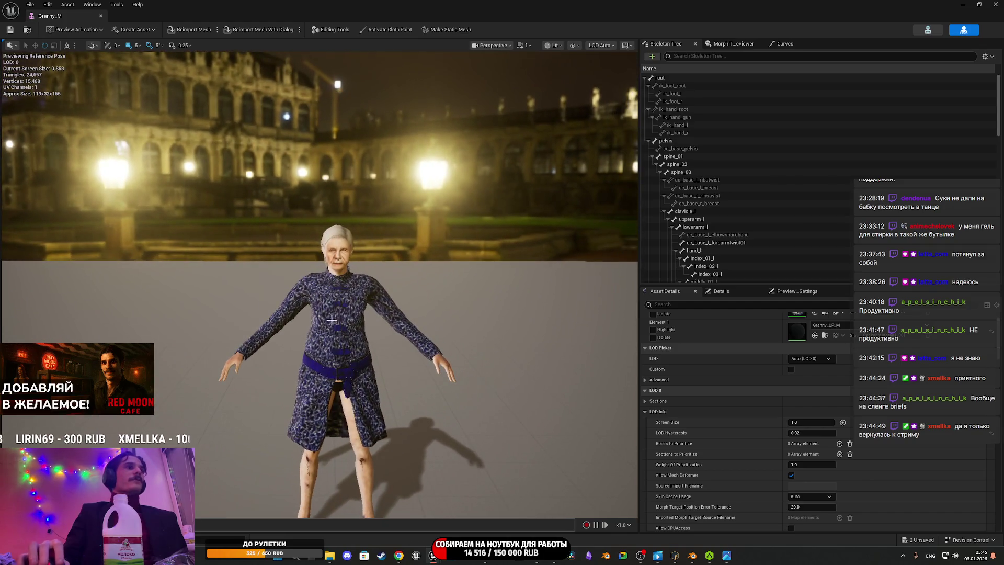
Step: Close the Granny_M editor and save both Granny materials with Save All
click(993, 4)
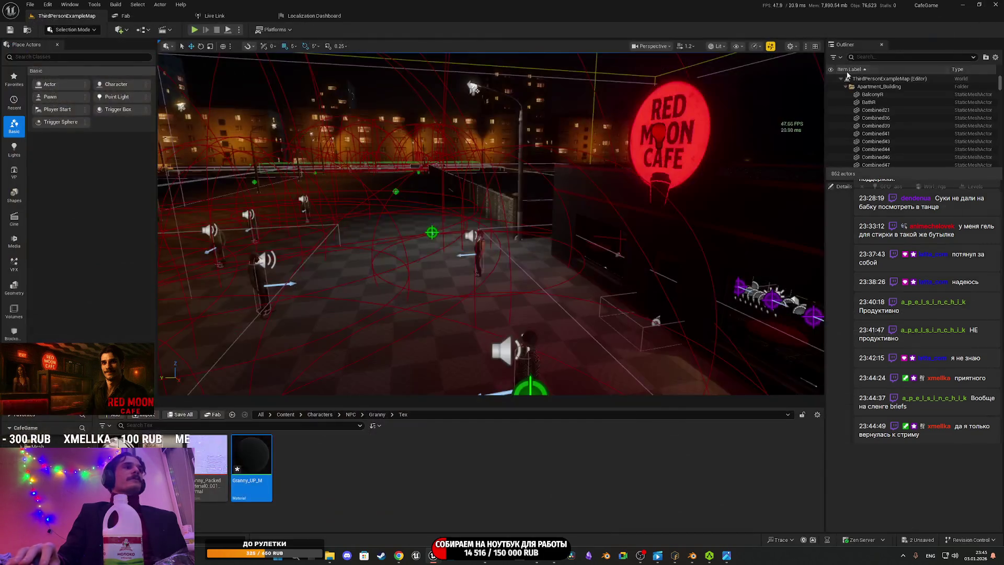
click(184, 414)
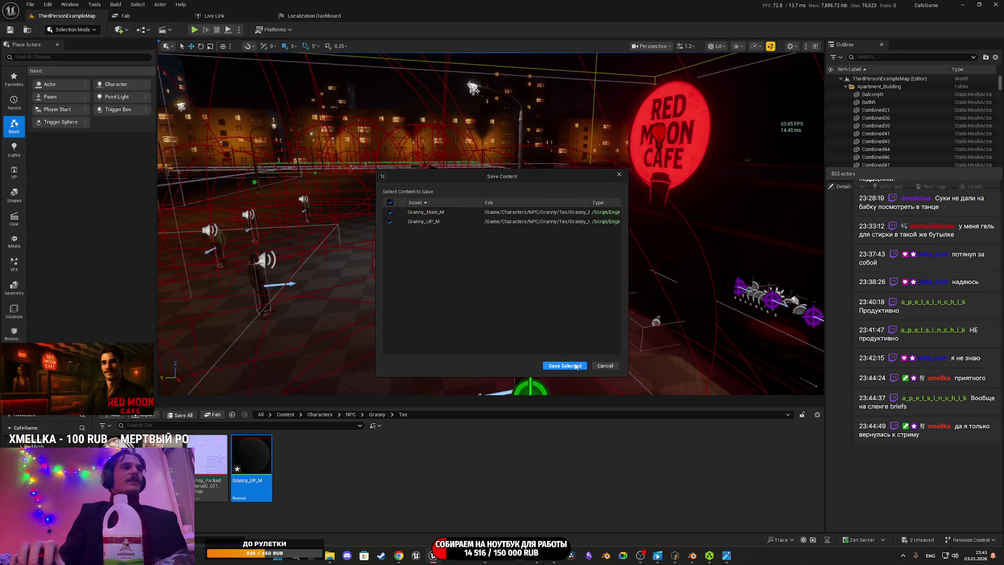
click(560, 361)
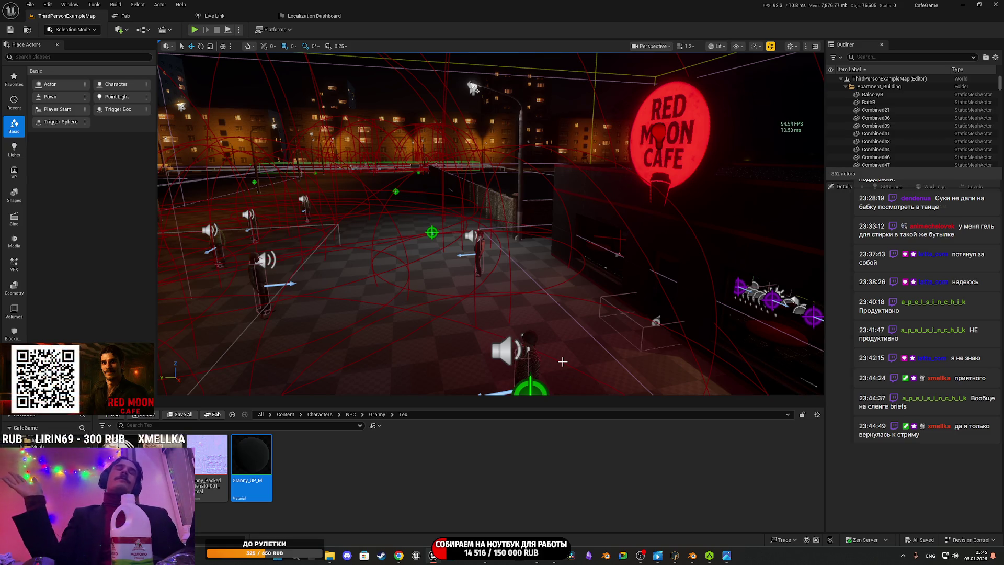
Step: Fly the camera from the rooftop down the facade into the apartment room
drag(490, 223, 434, 217)
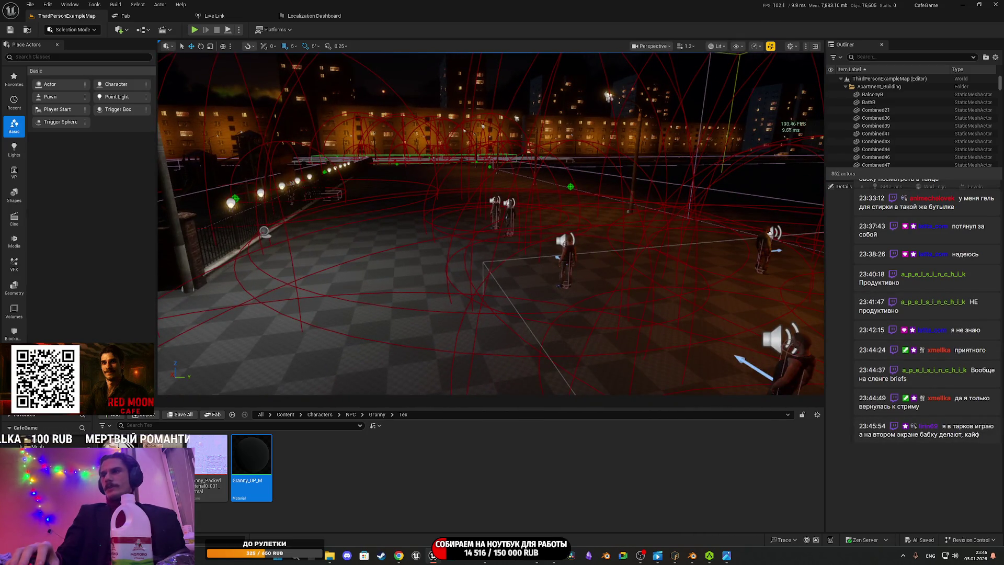
drag(434, 217, 395, 193)
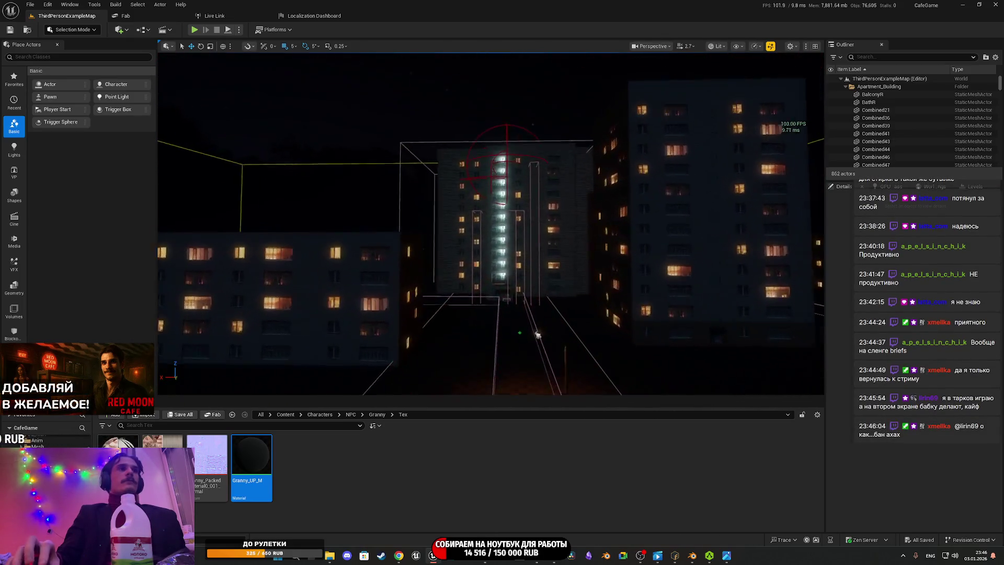
drag(395, 192, 394, 192)
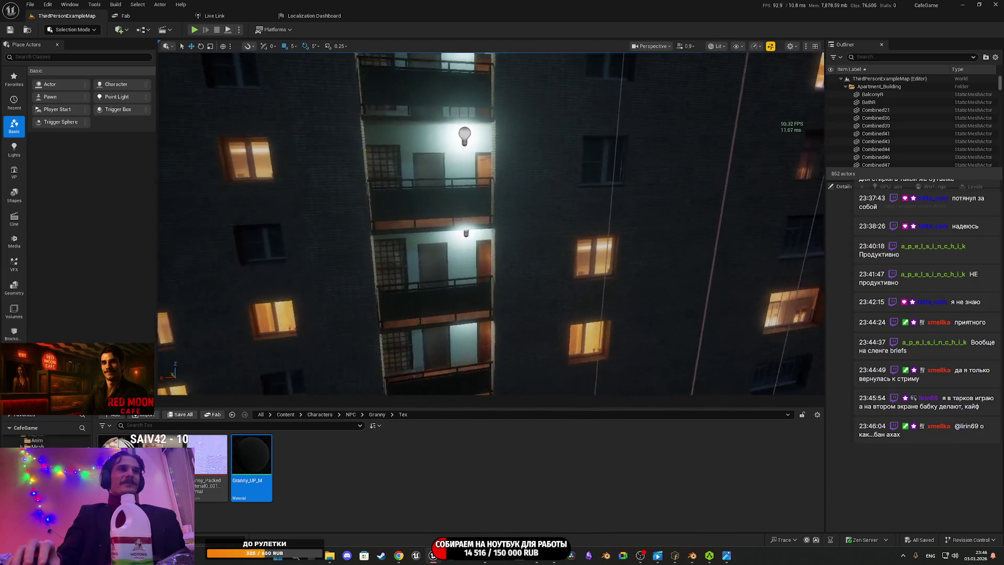
scroll(394, 192, up, 2)
drag(394, 192, 391, 188)
scroll(393, 190, down, 3)
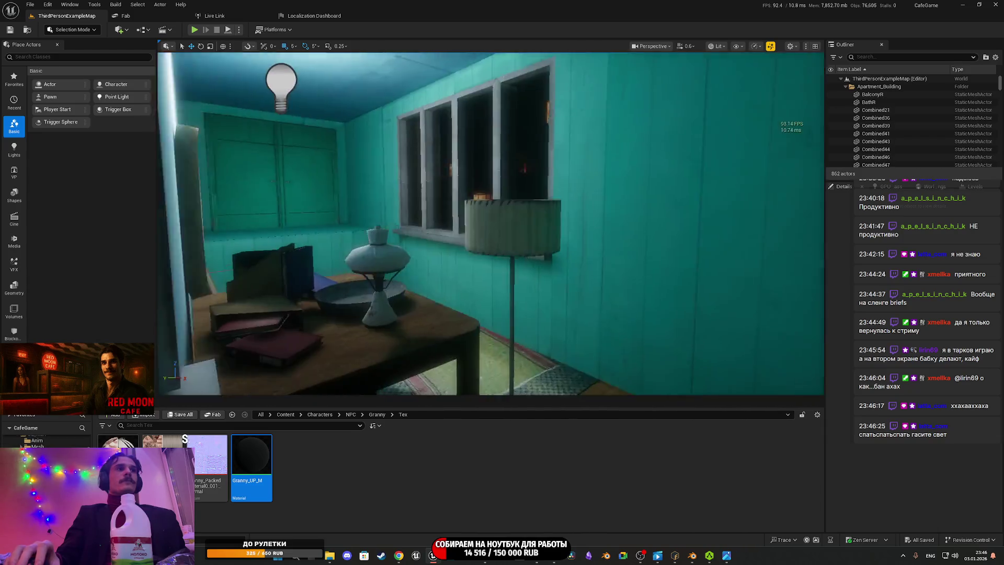
Step: Fly through the apartment rooms to face the bed beneath the ornate wall carpet
drag(391, 188, 391, 189)
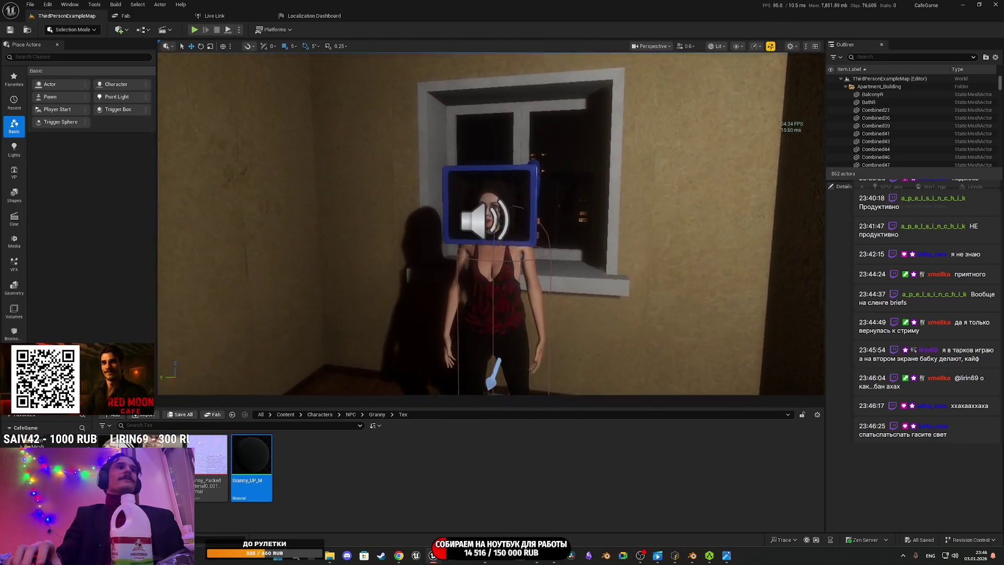
drag(391, 188, 391, 188)
drag(541, 251, 541, 252)
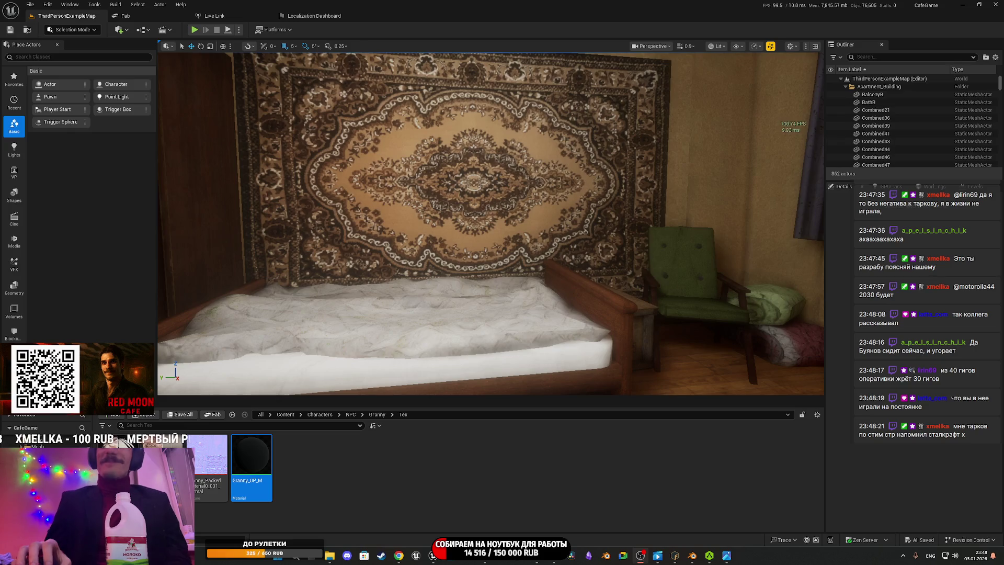
Step: Drag Granny_M from the Granny folder into the apartment room
click(377, 415)
drag(321, 316, 261, 314)
drag(162, 455, 513, 320)
Step: Move Granny_M onto the rug beside the bedroom doorway and blankets
key(s)
key(w)
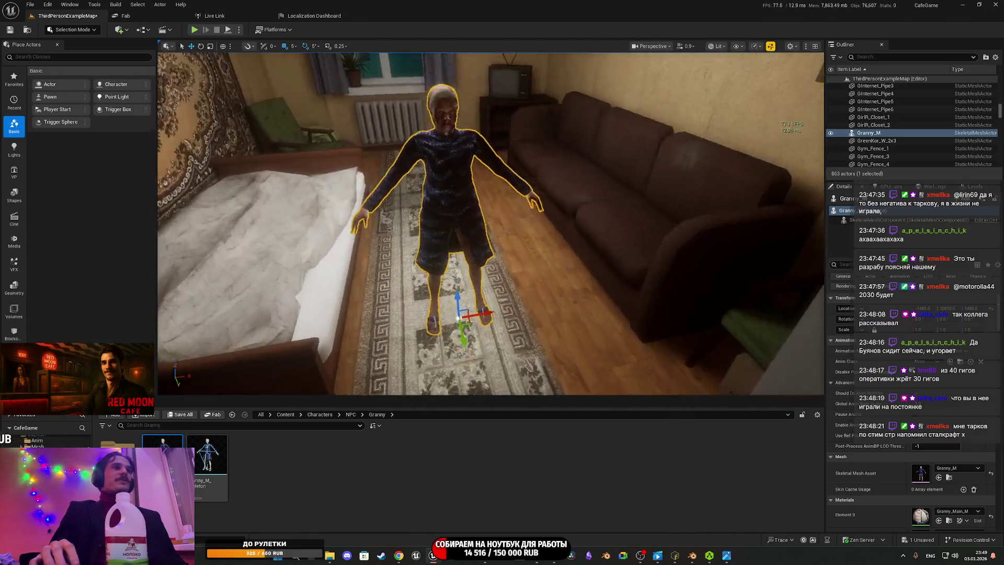
key(w)
mouse_move(548, 390)
mouse_down()
mouse_move(477, 253)
mouse_move(547, 372)
mouse_up()
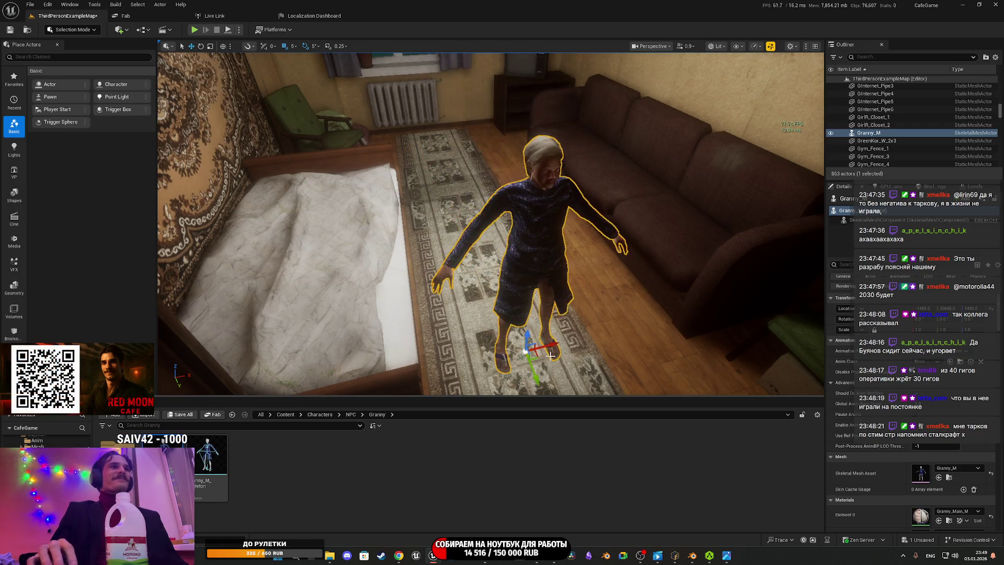
mouse_move(400, 289)
mouse_down()
mouse_move(597, 320)
mouse_move(578, 324)
mouse_up()
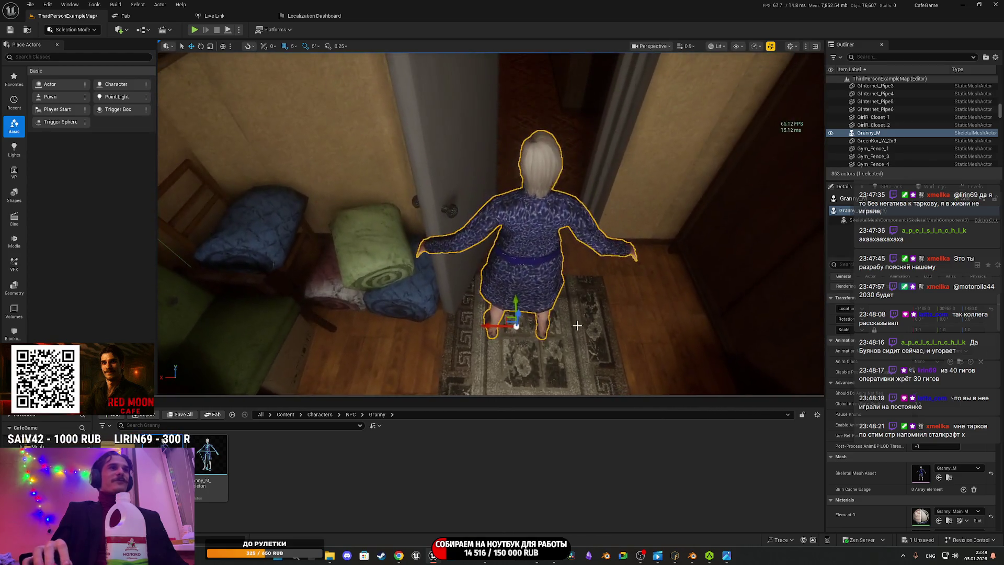
drag(493, 326, 521, 330)
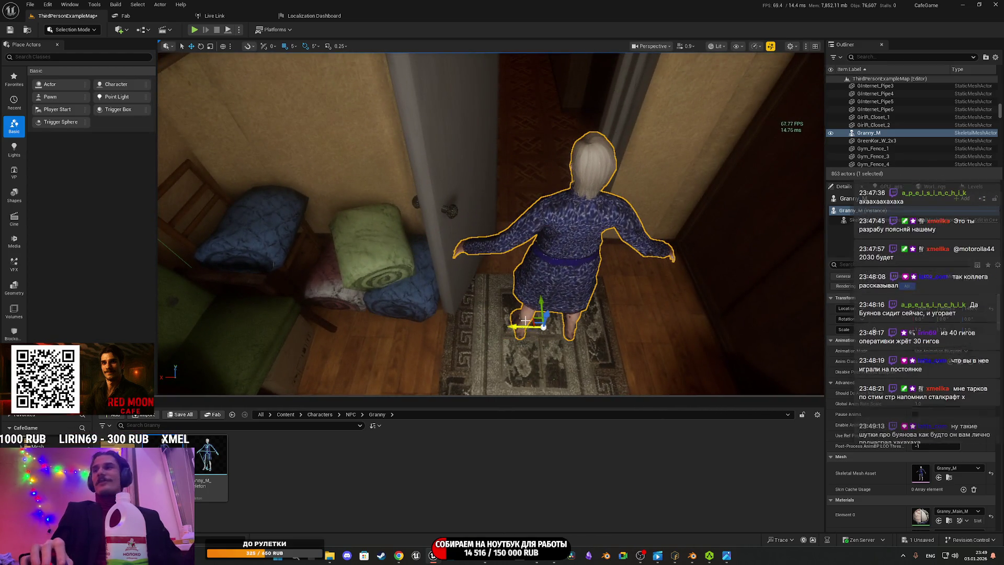
Step: Test-play the level, walking through the doorway and opening the door, then stop
click(194, 30)
key(w)
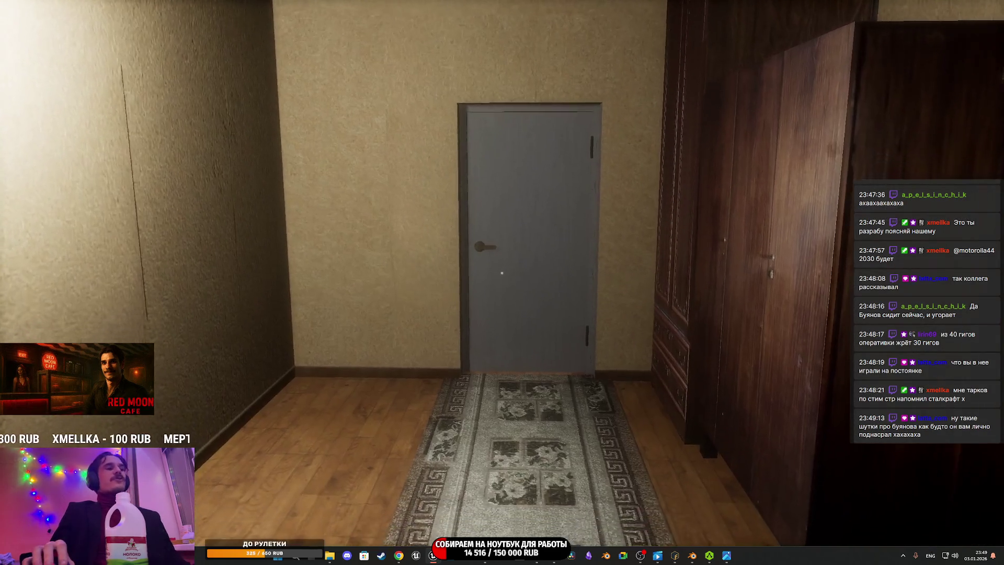
key(w)
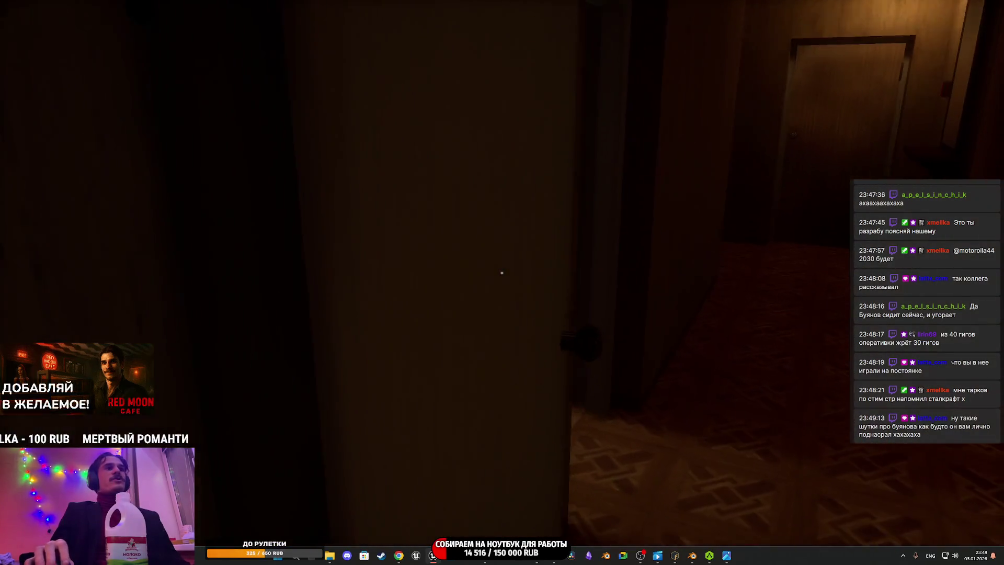
click(502, 272)
key(w)
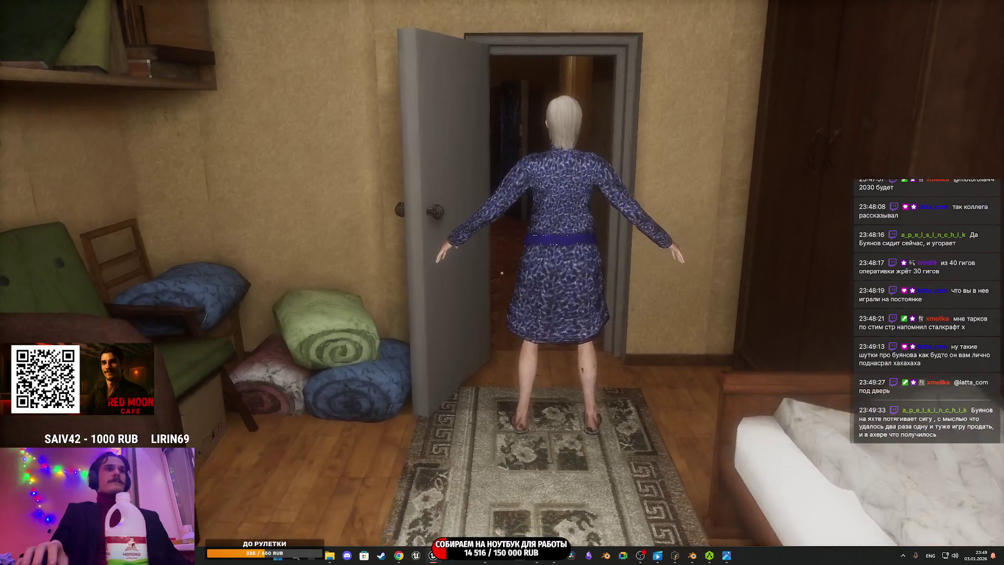
key(Escape)
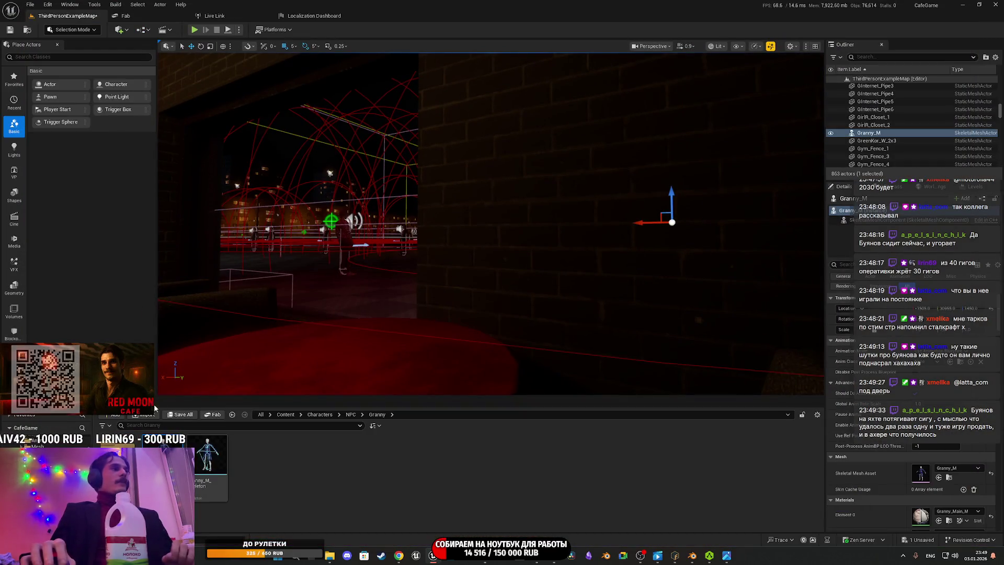
Step: Save all unsaved content, including the ThirdPersonExampleMap level
click(182, 414)
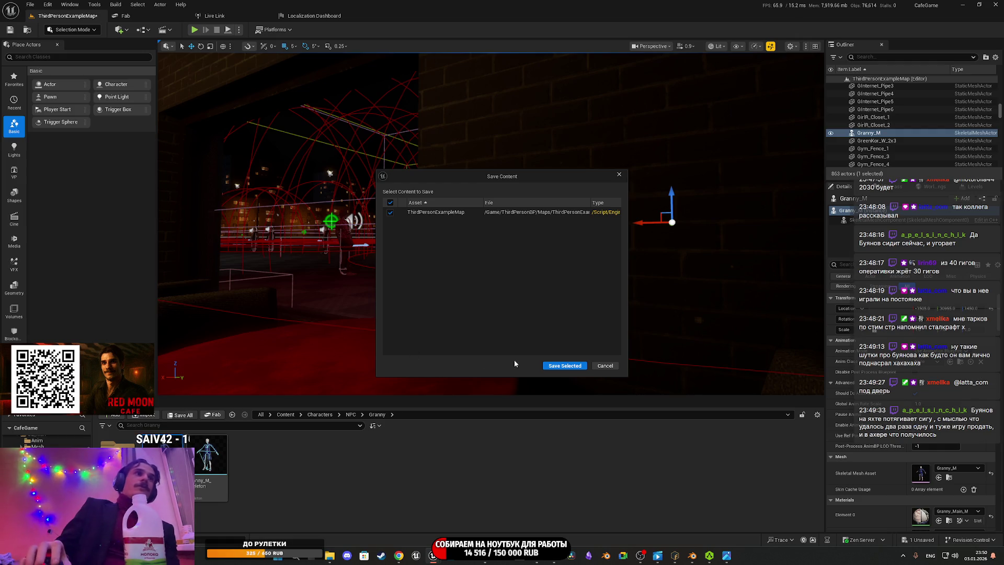
click(562, 365)
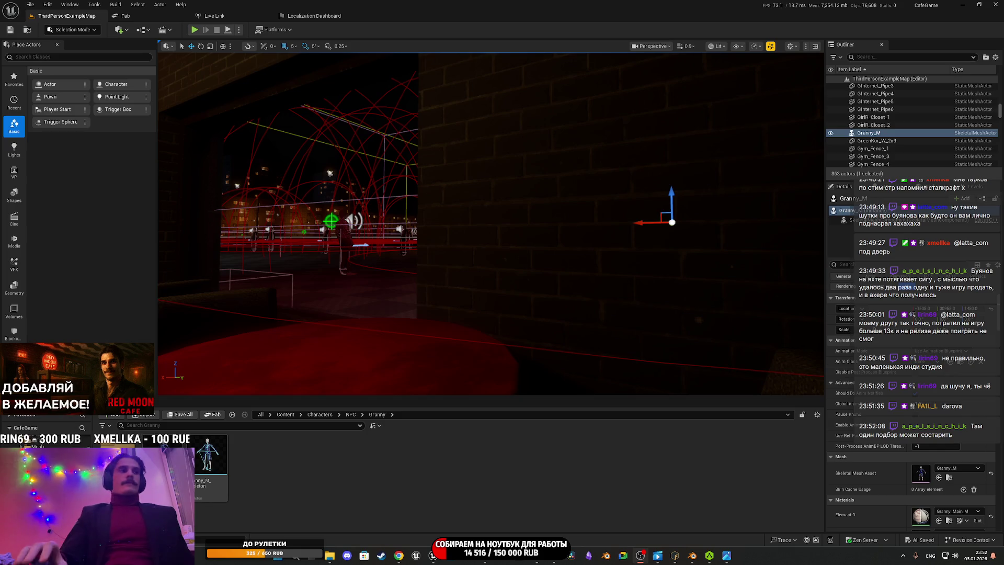
Step: Fly the viewport into the cafe, then bring the Chrome translation window over the editor
key(w)
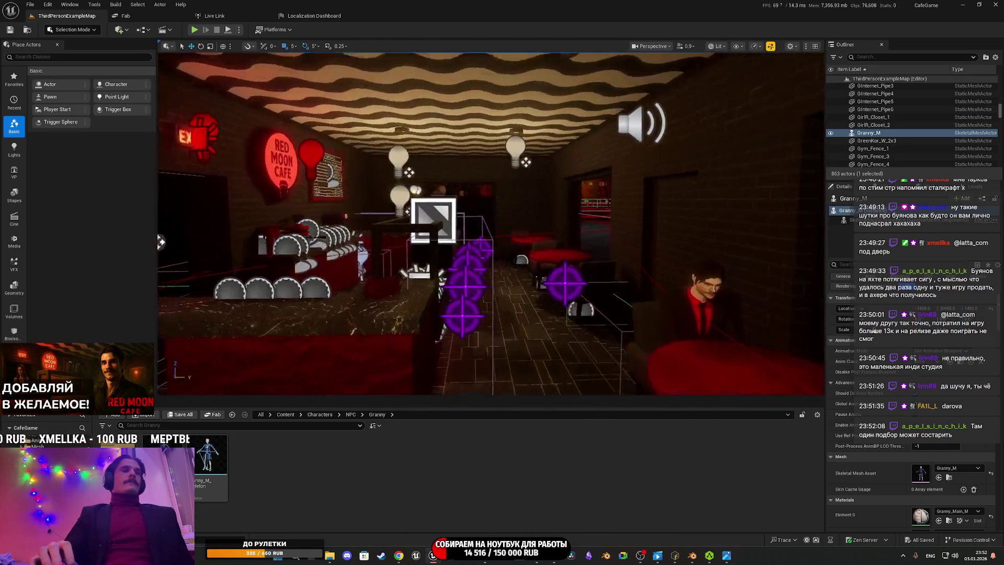
drag(160, 72, 439, 260)
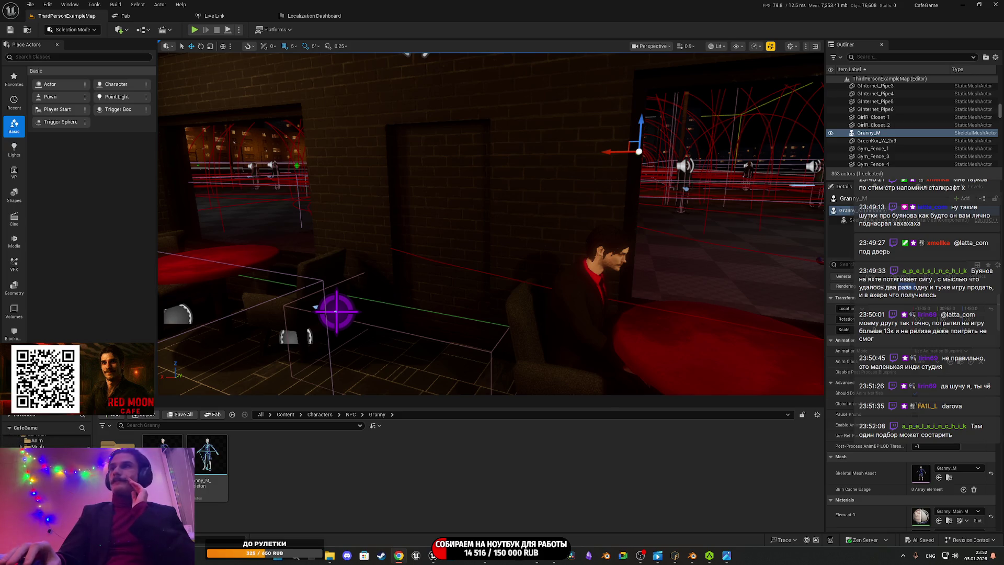
drag(1003, 157, 570, 102)
Step: Maximize Chrome and open Mixamo from the bookmarks, signing in with a Google account
double_click(571, 101)
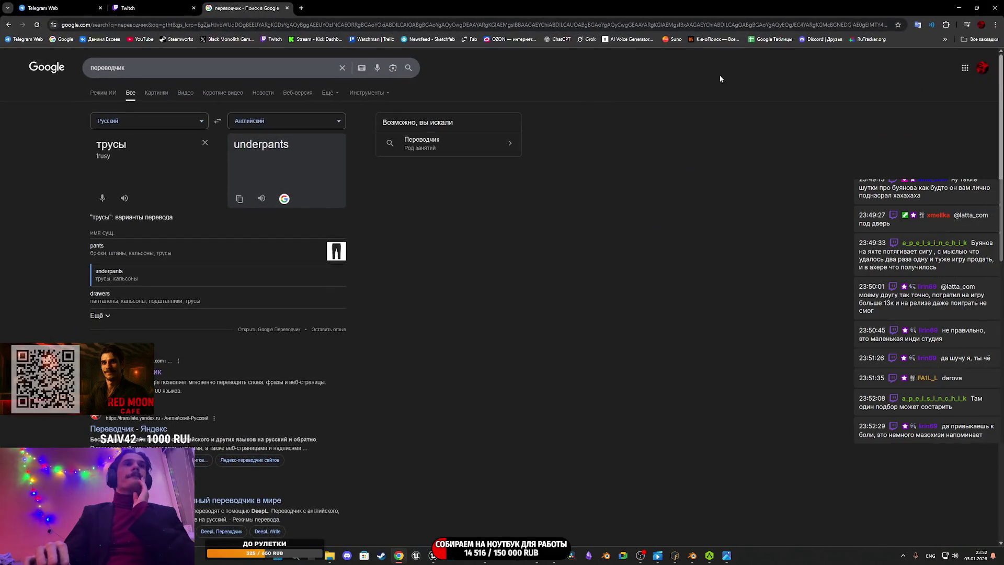
click(944, 40)
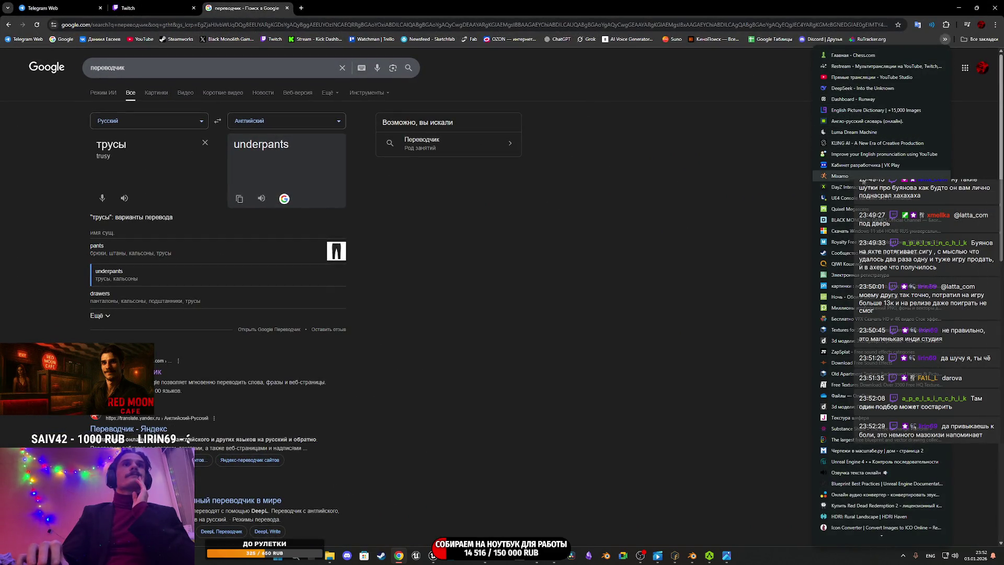
click(864, 177)
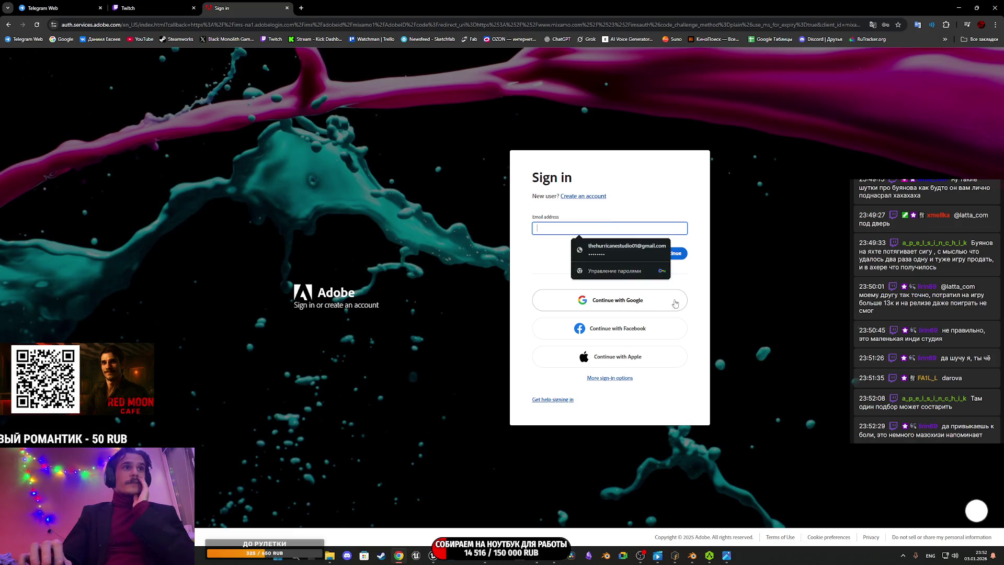
click(676, 299)
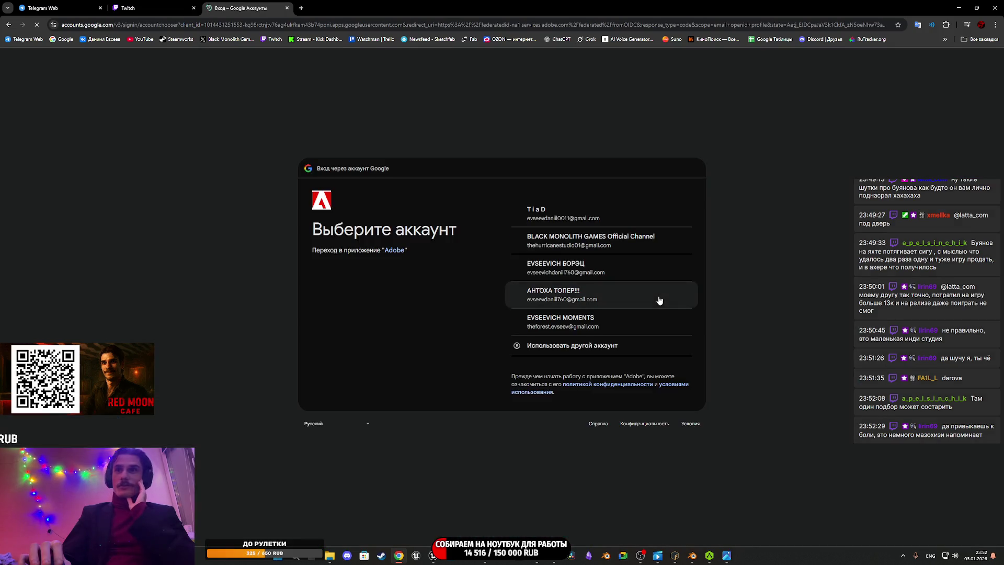
click(619, 218)
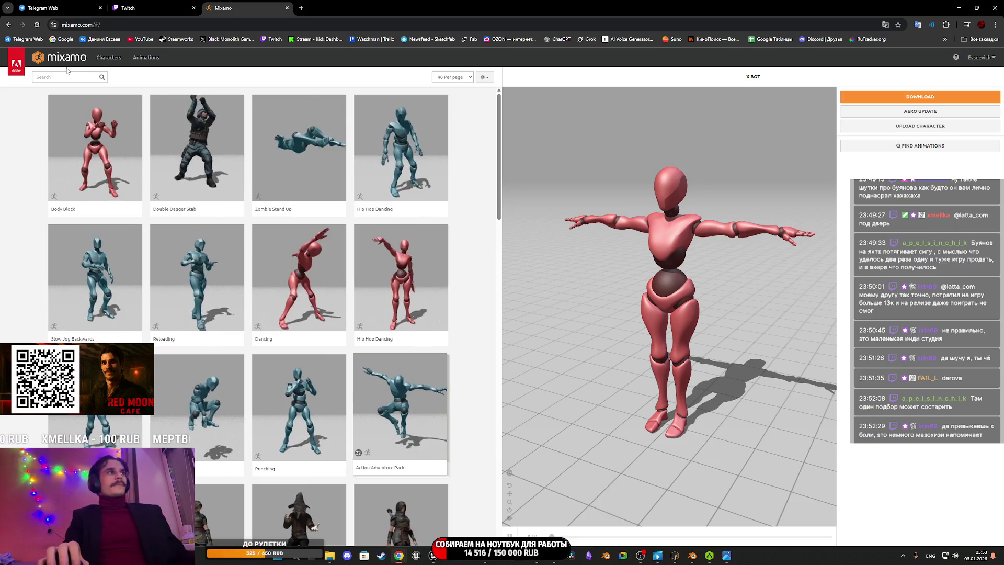
Step: Search Mixamo for 'idle', then 'granny', review the five results, and clear the Granny tag
click(57, 74)
text(idle)
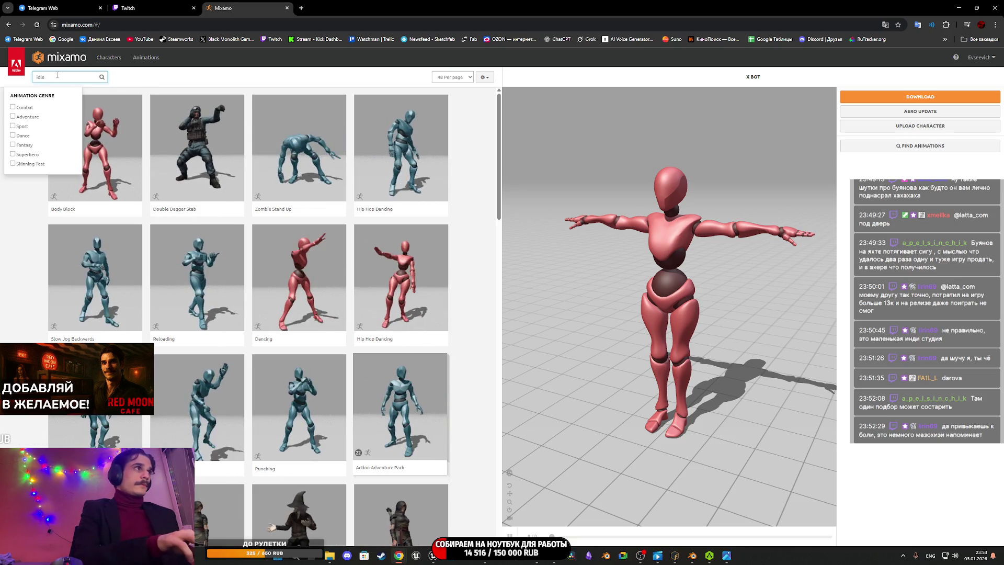
key(Return)
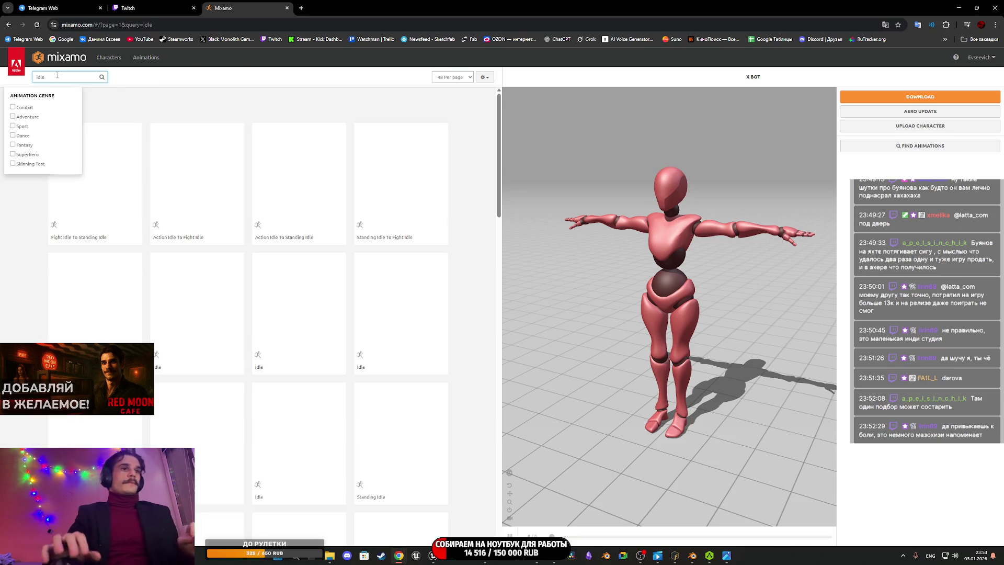
text(d)
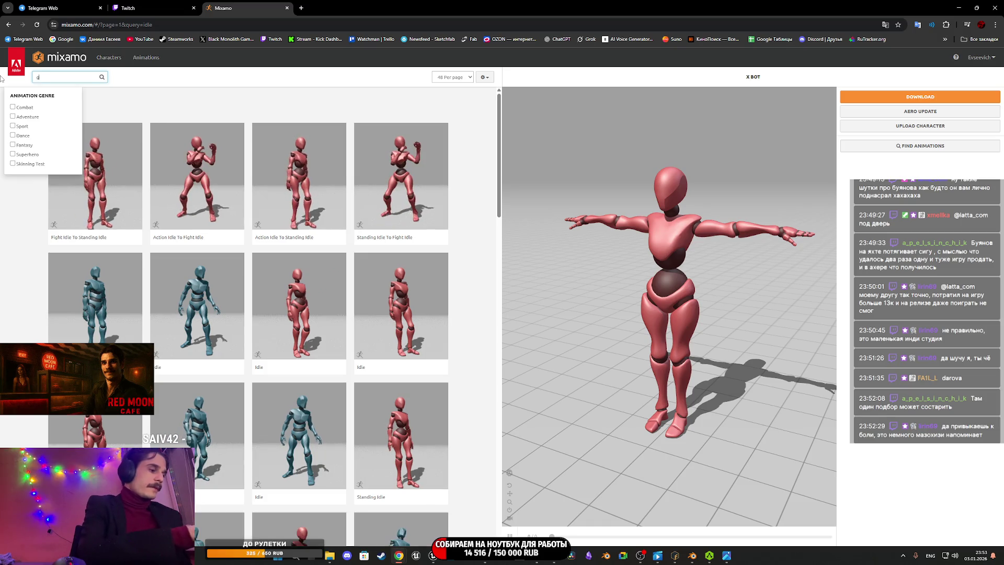
key(Return)
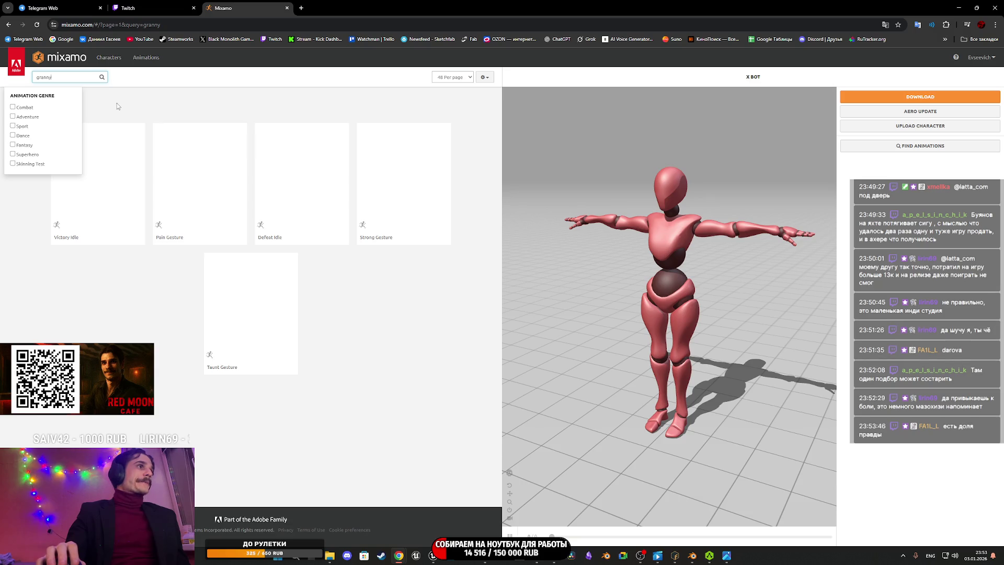
click(107, 333)
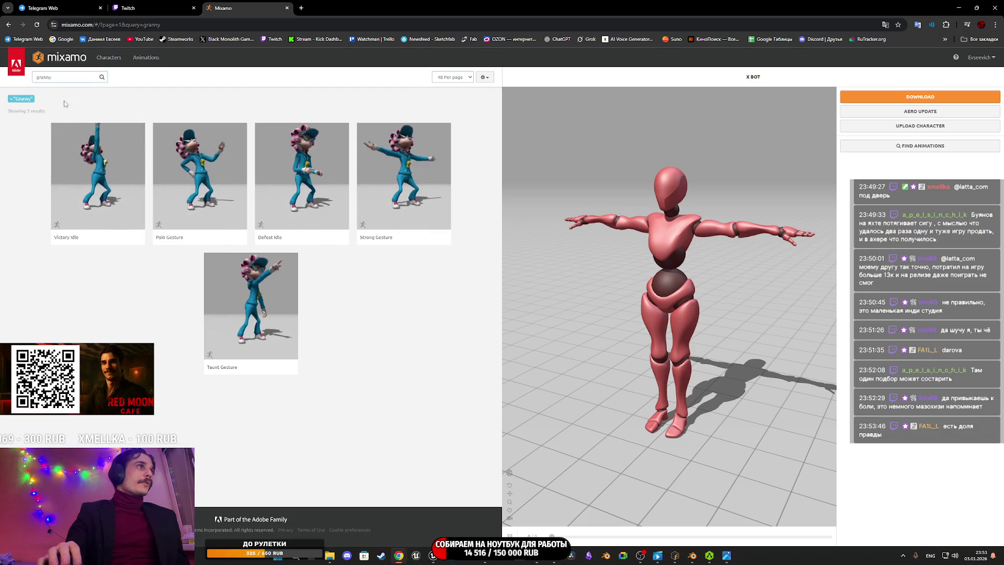
click(13, 98)
click(62, 79)
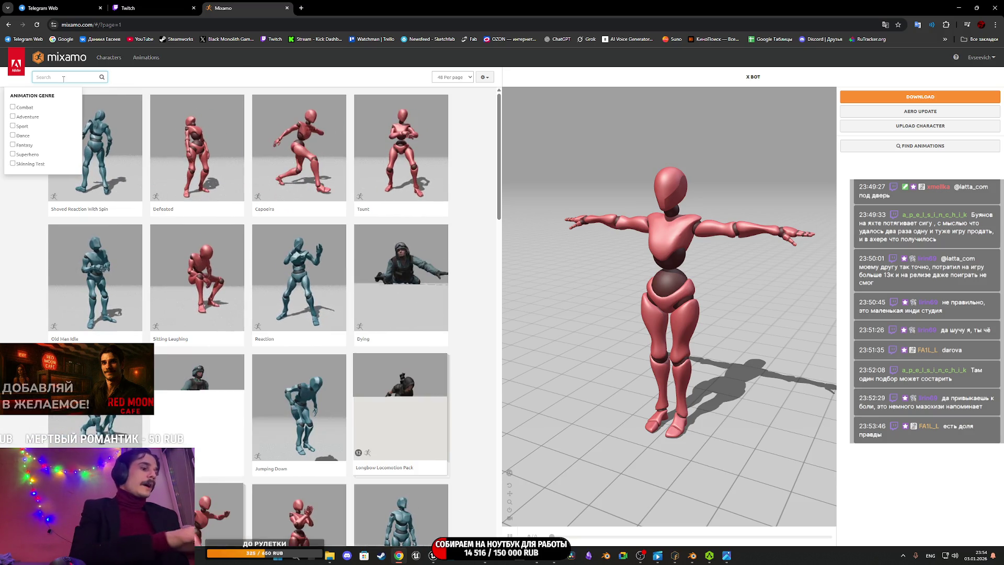
Step: Search Mixamo animations for 'idle'
text(idle)
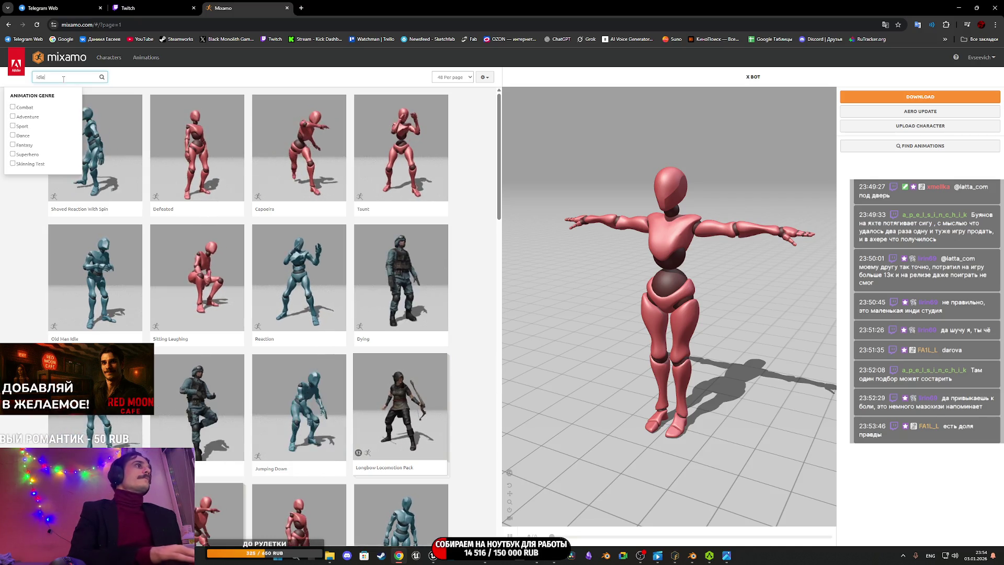
key(Return)
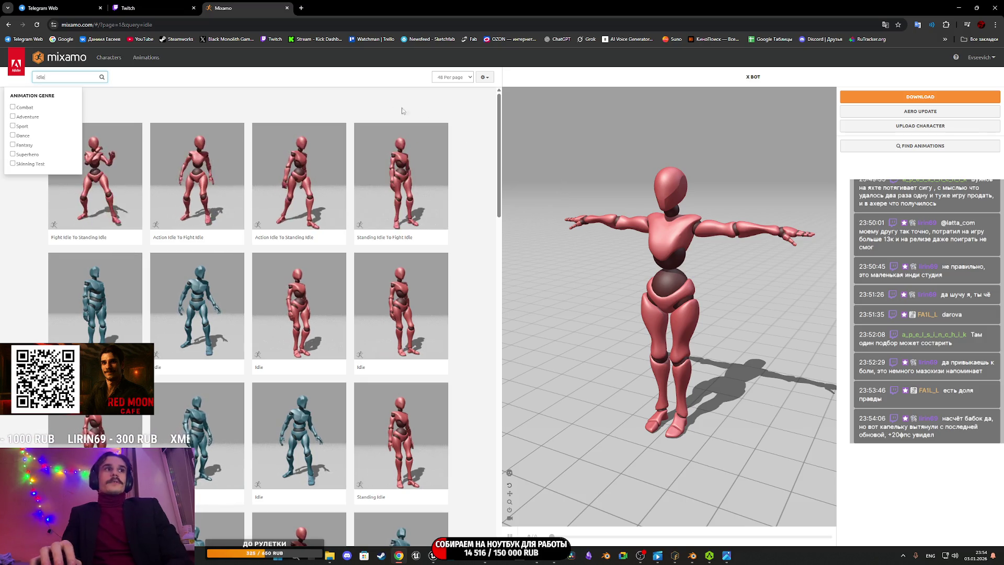
click(481, 174)
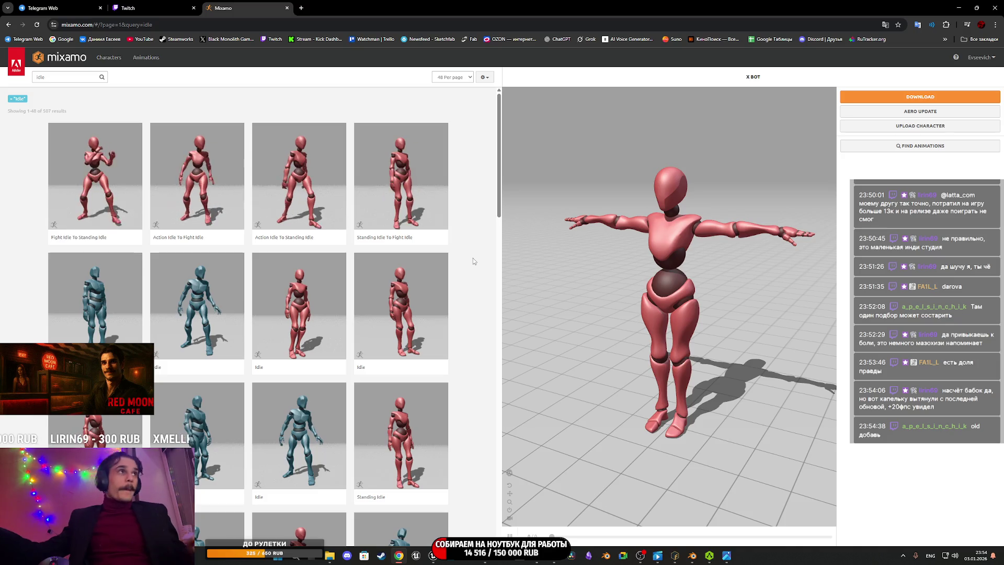
Step: Refine the search to 'idle old', preview Old Man Idle on the X Bot, and scroll the results
click(70, 75)
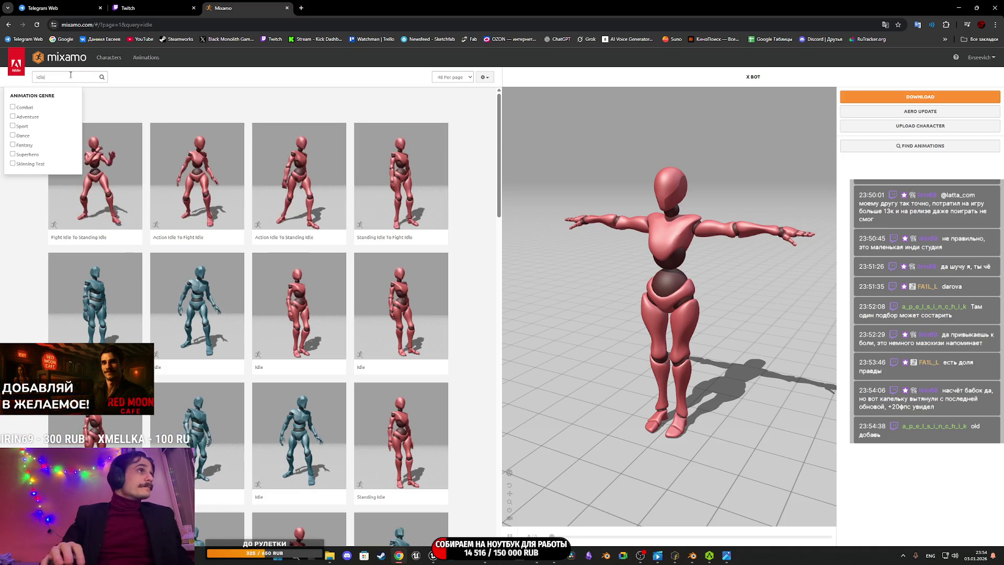
text(old)
key(Return)
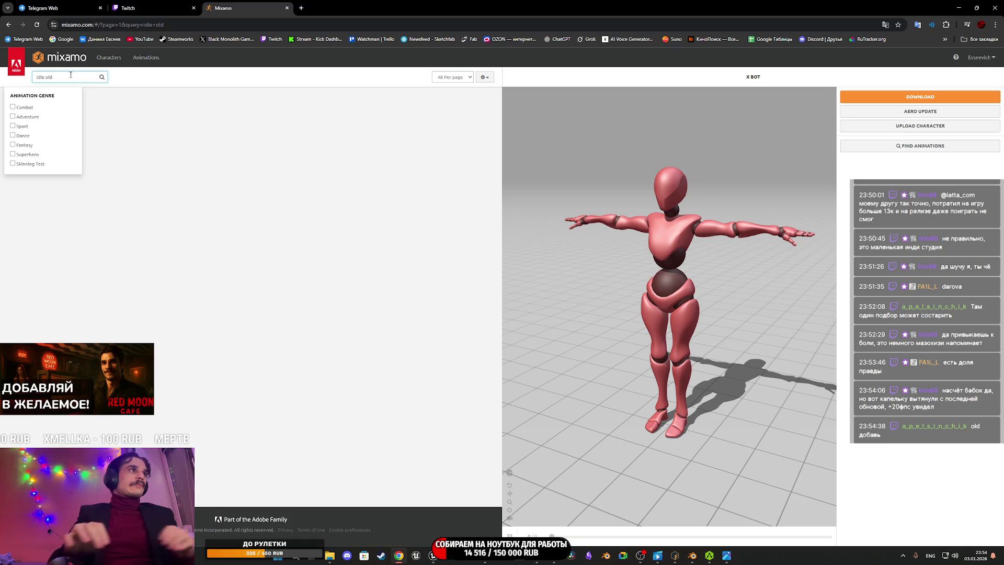
click(109, 170)
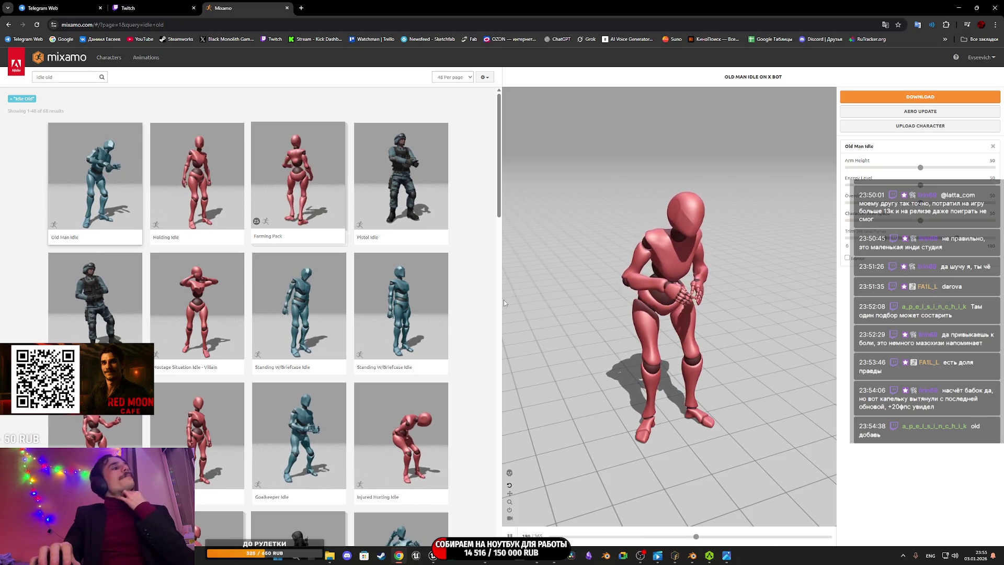
scroll(430, 284, down, 5)
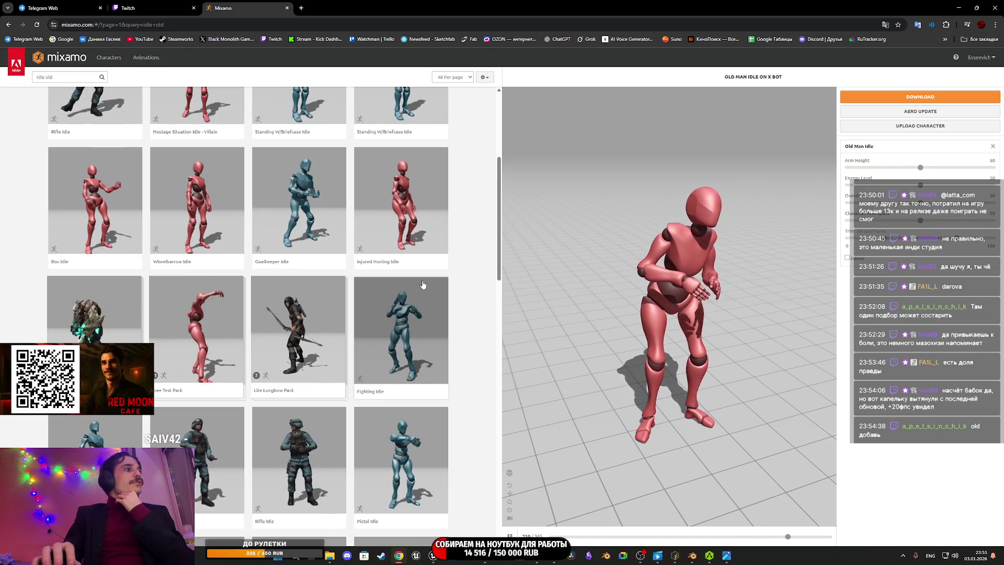
scroll(423, 285, down, 4)
scroll(420, 286, down, 5)
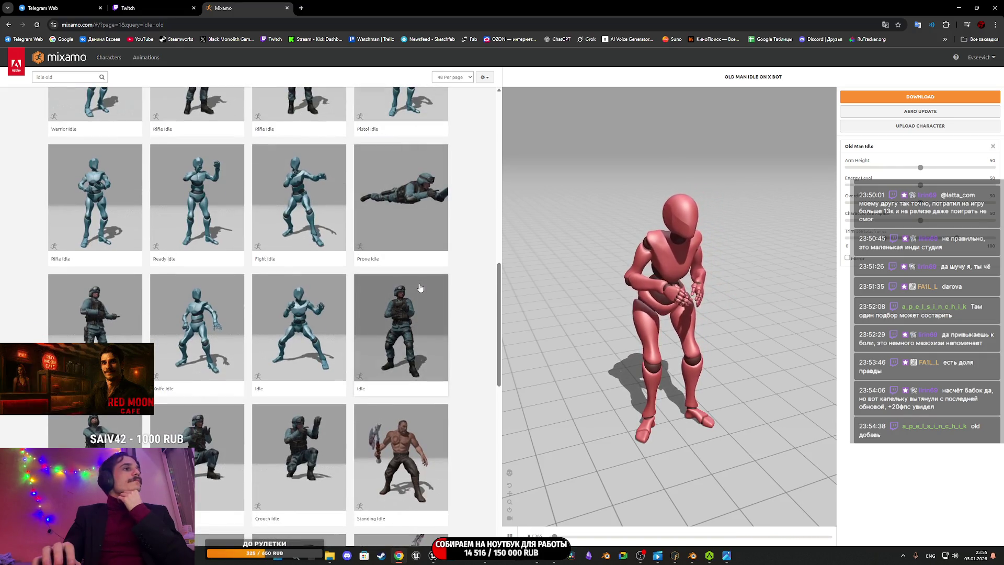
scroll(420, 287, down, 5)
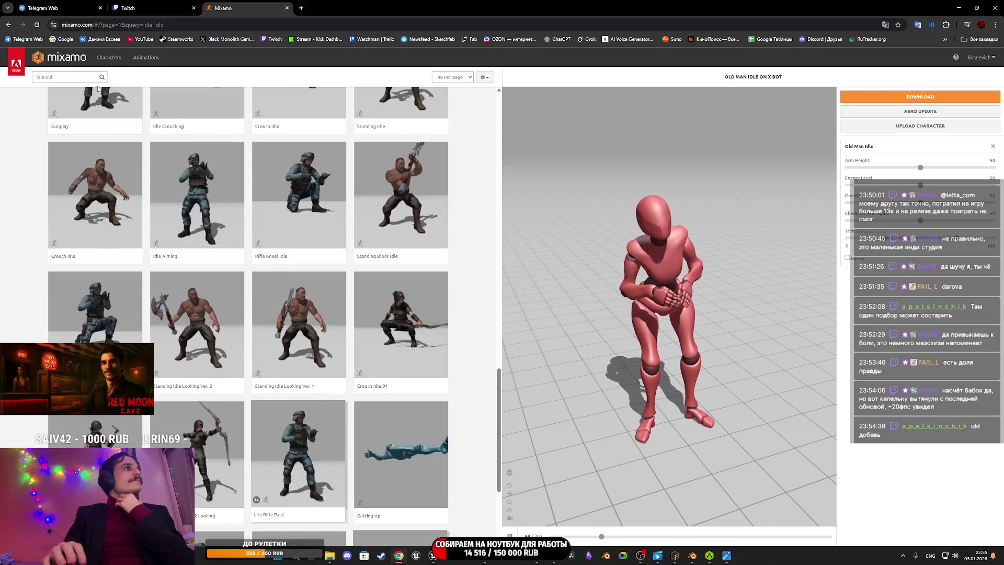
click(57, 76)
Step: Search 'old' and preview Old Man Walk, then Holding Walk, each set to In Place
text(old)
key(Return)
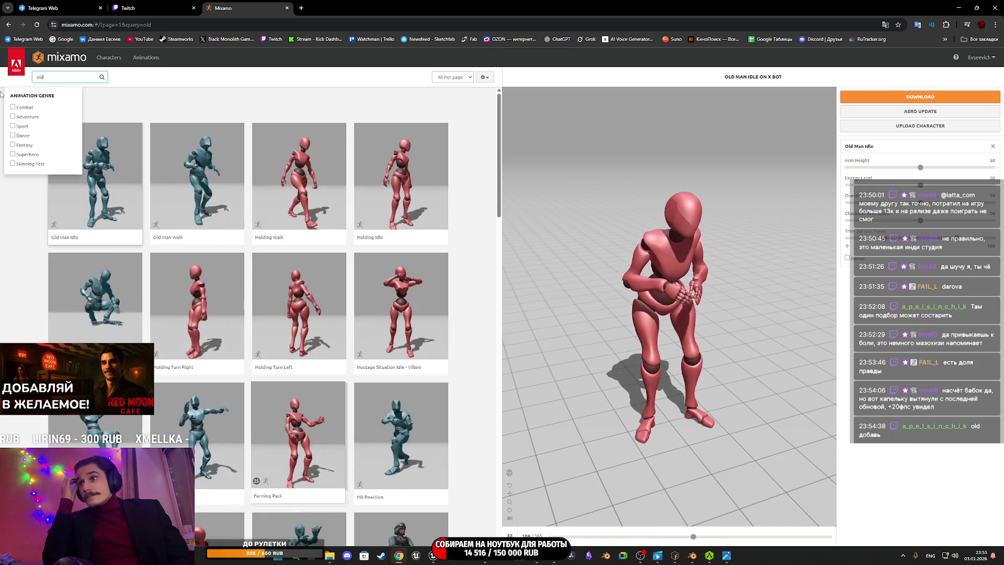
click(198, 182)
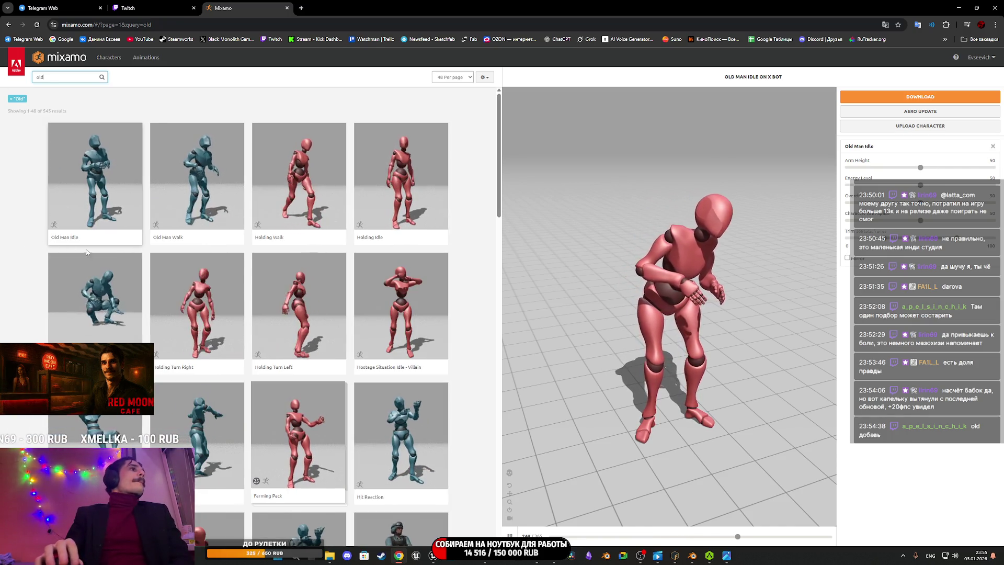
click(227, 188)
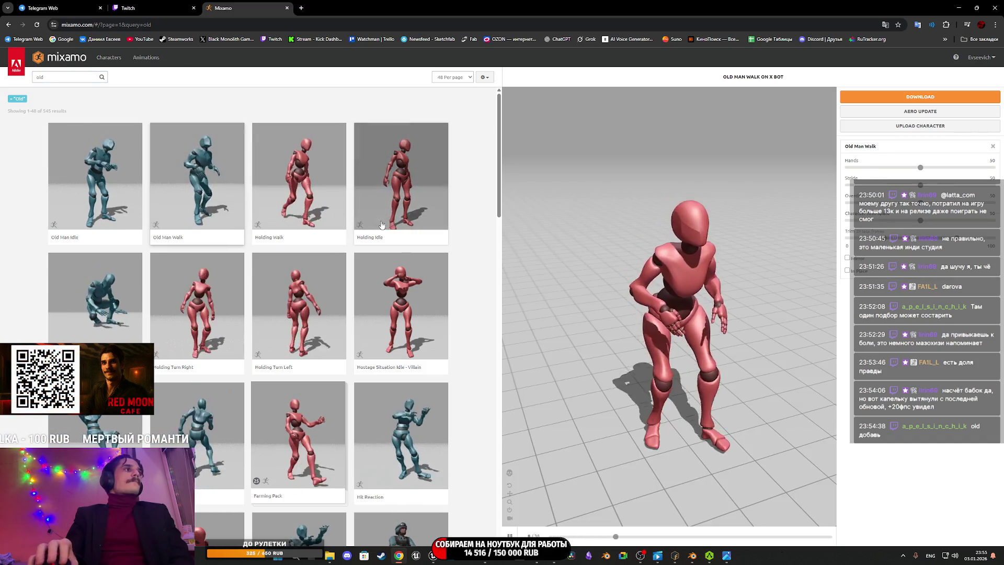
click(847, 270)
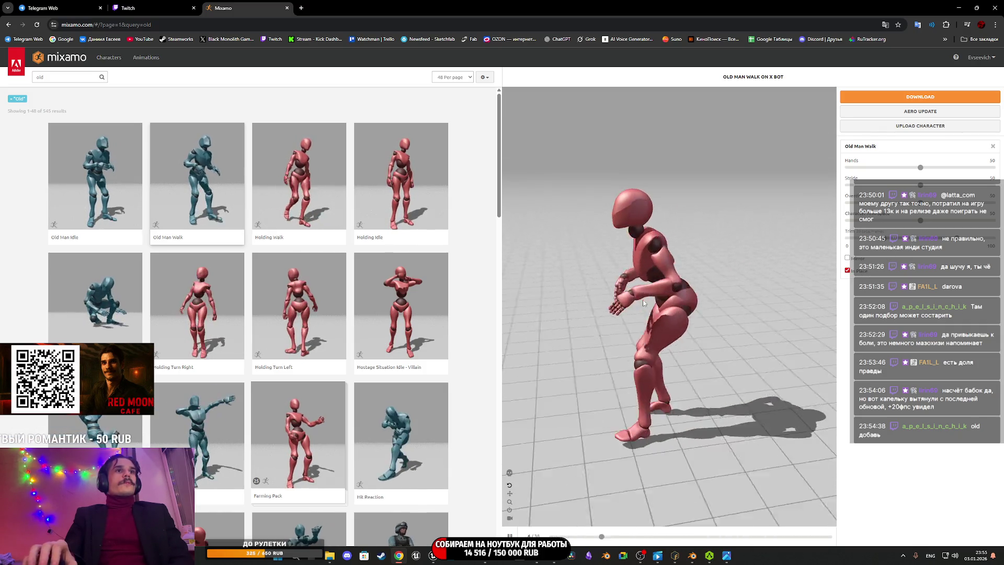
drag(616, 303, 677, 302)
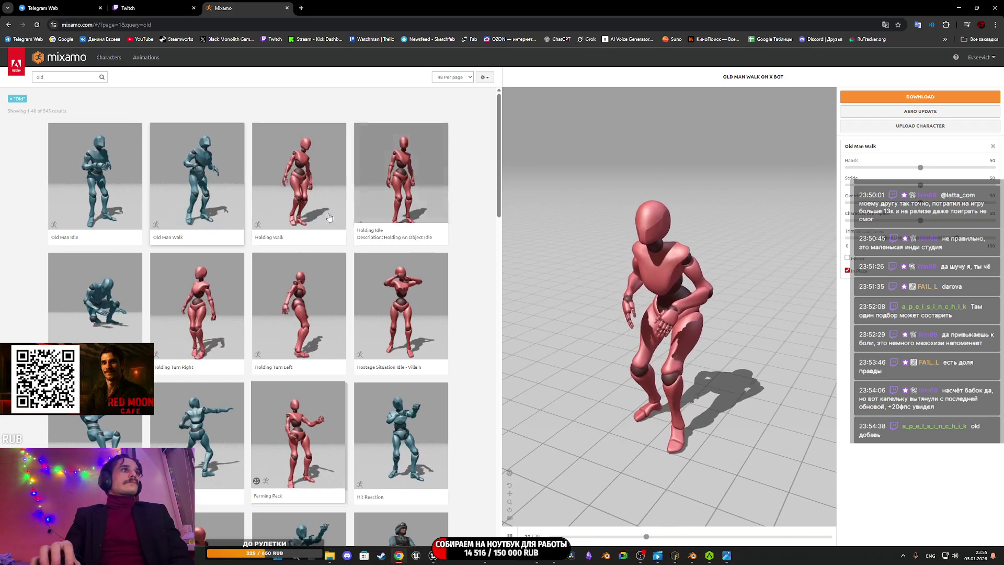
click(295, 199)
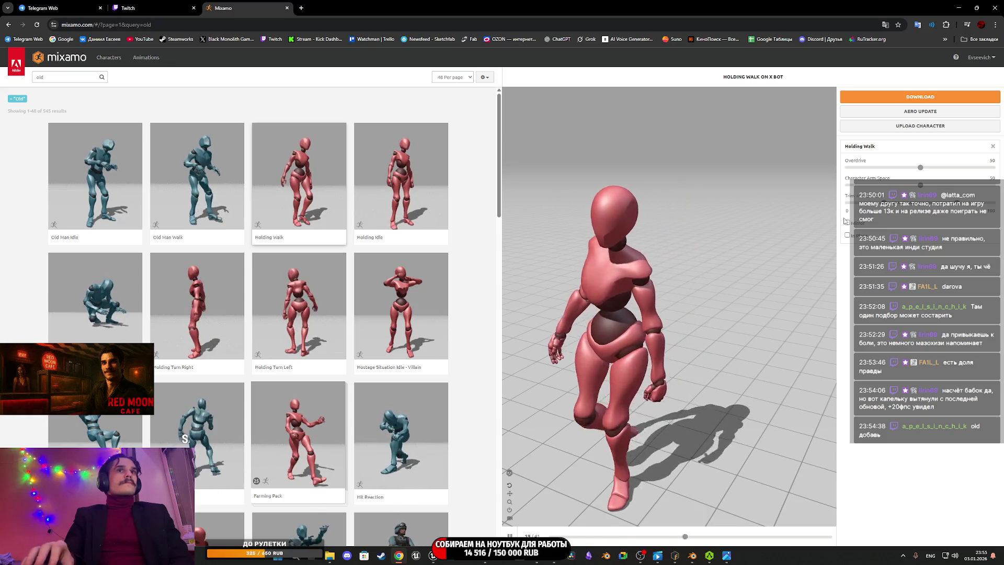
click(848, 235)
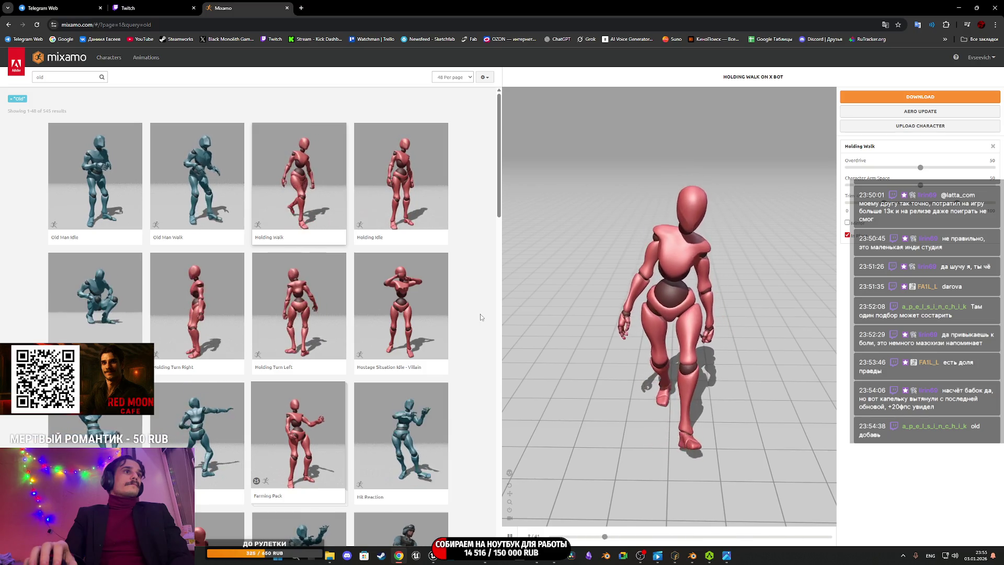
Step: Scroll to the bottom of the 'old' results and switch to page 2
scroll(481, 317, down, 2)
scroll(481, 317, down, 4)
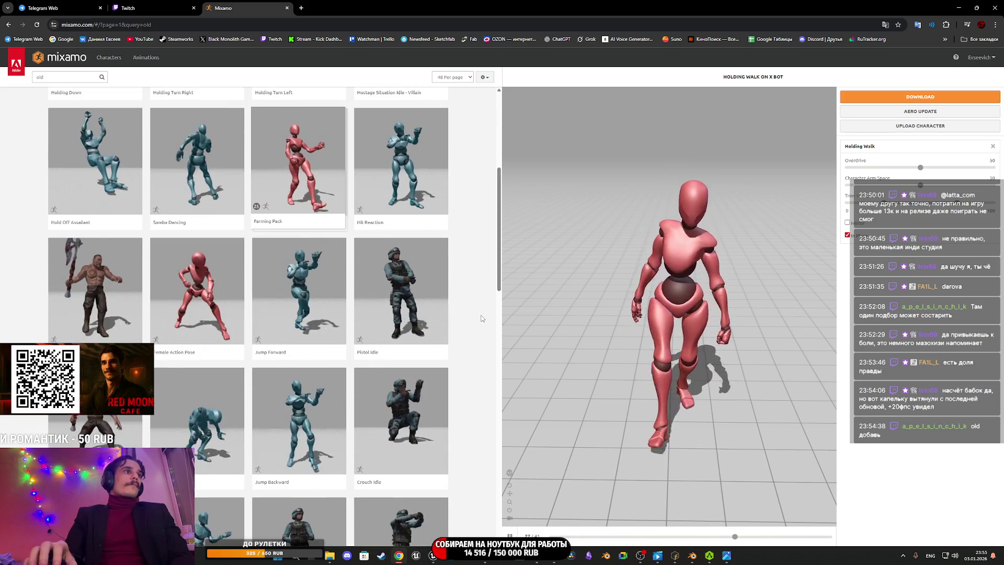
scroll(481, 317, down, 4)
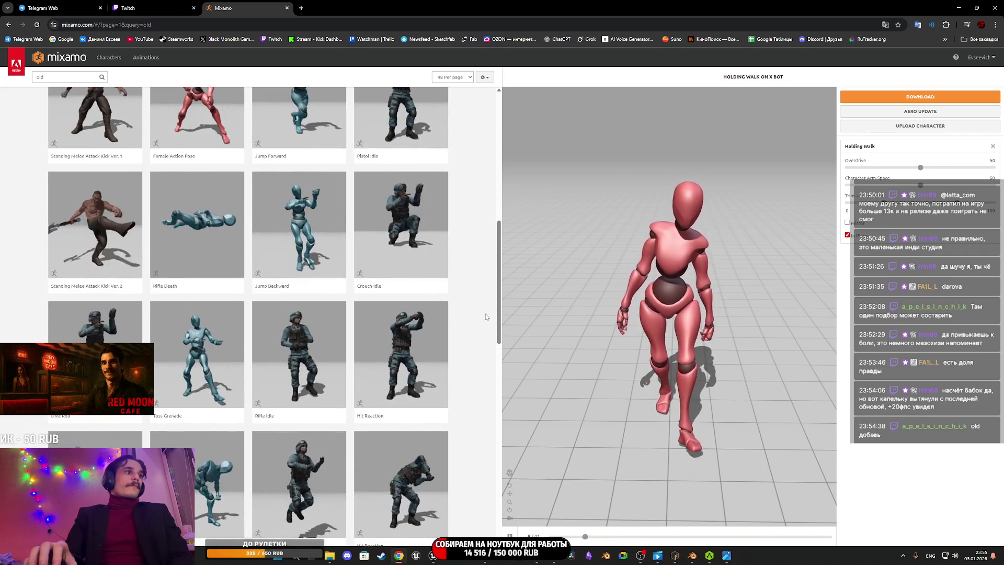
scroll(486, 318, down, 5)
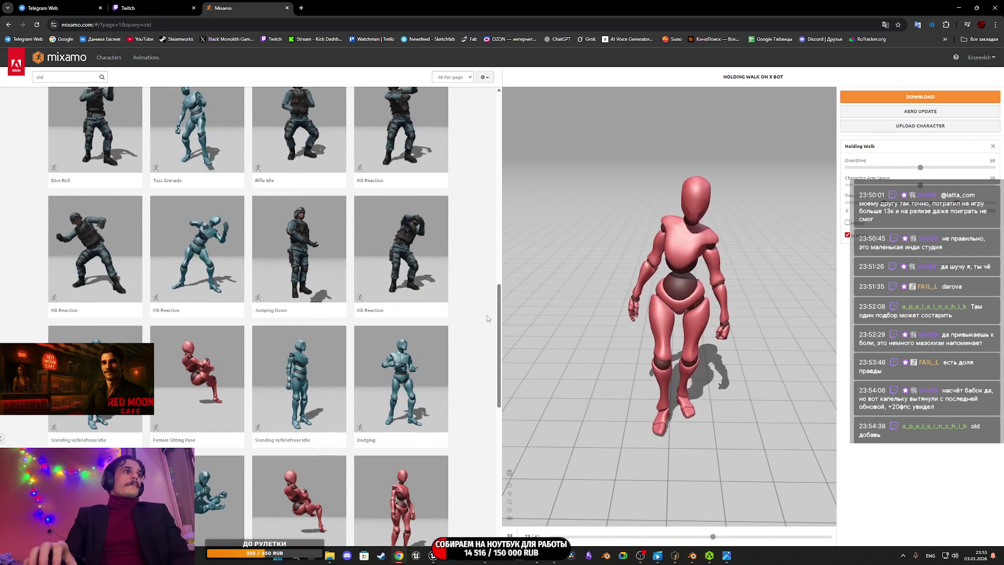
scroll(487, 316, down, 4)
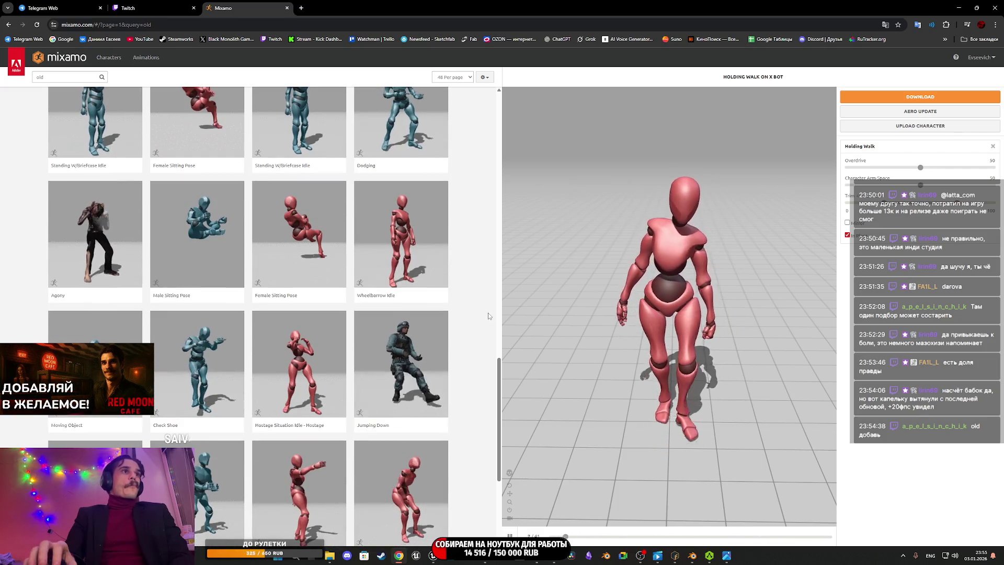
scroll(488, 314, down, 4)
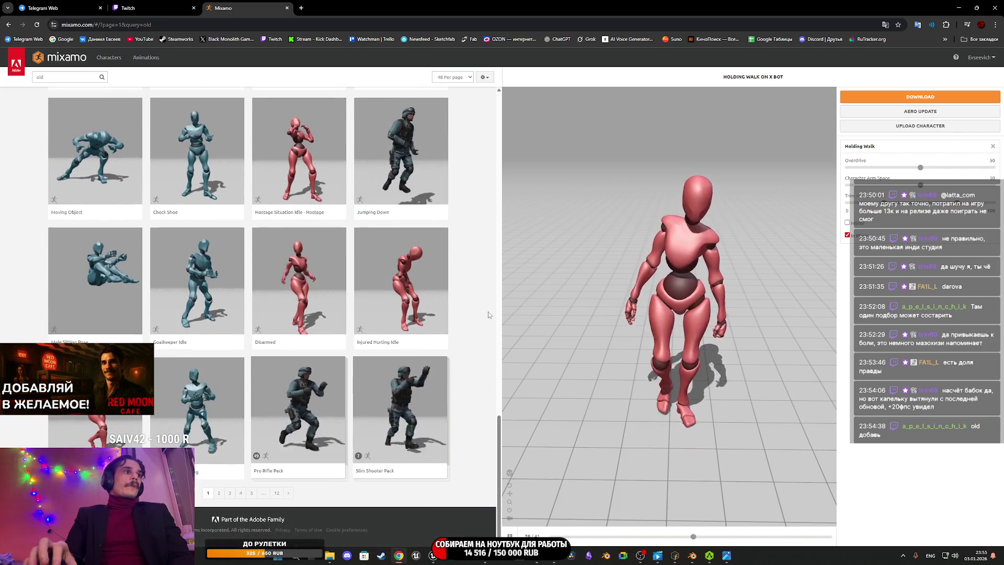
click(218, 493)
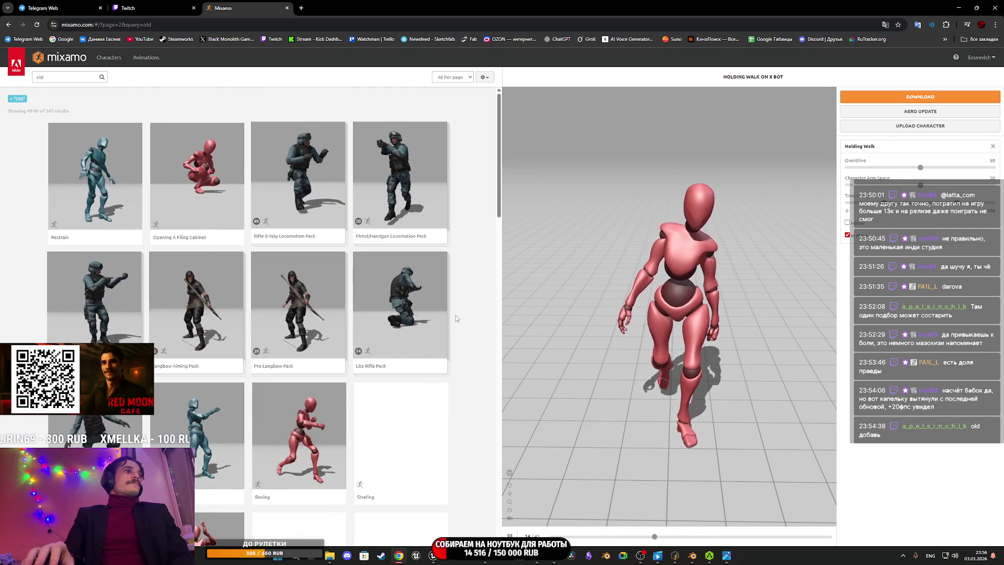
Step: Scroll through page 2, past Backflip, Fight Idle and Pistol Walk Backward
scroll(451, 319, down, 5)
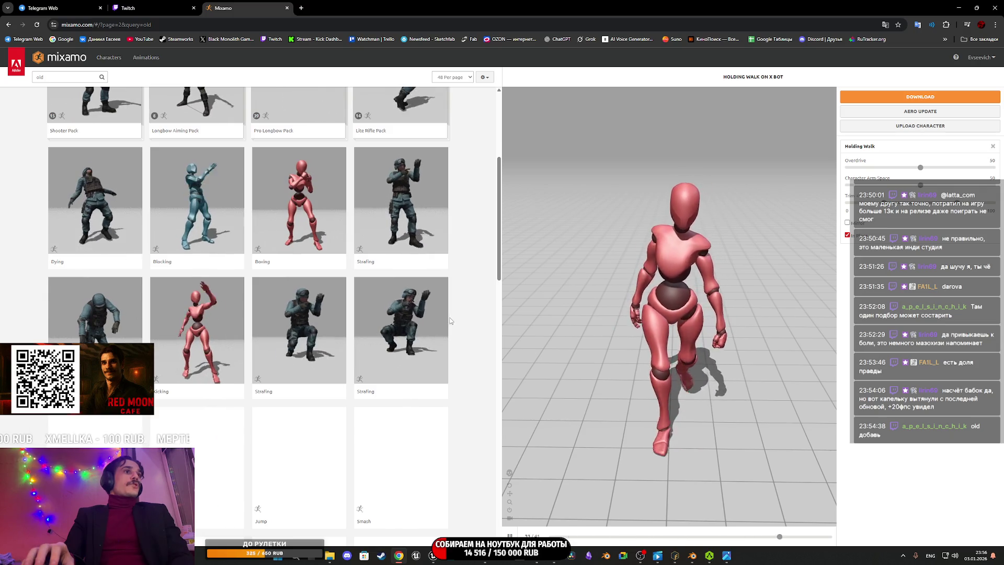
scroll(455, 319, down, 3)
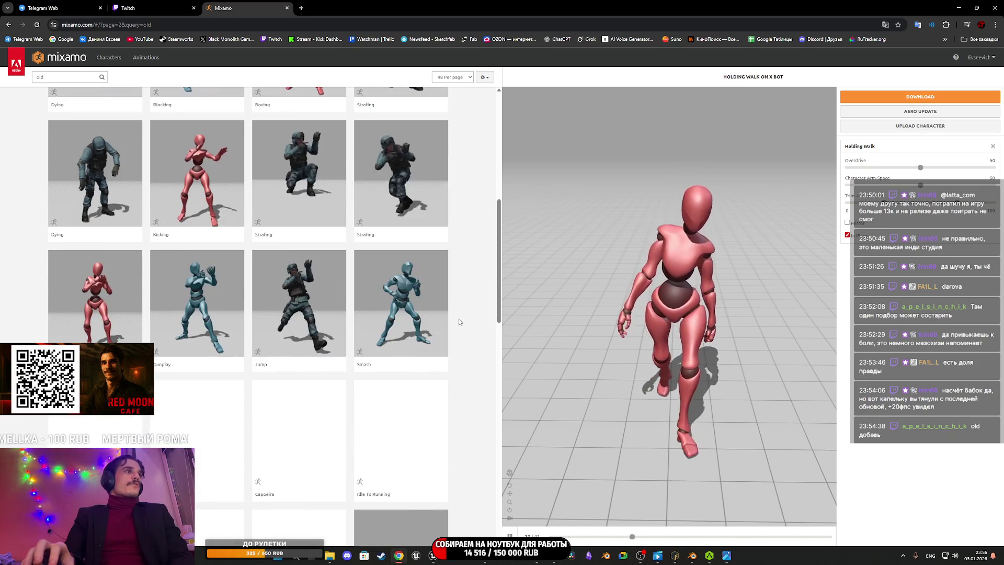
scroll(467, 332, down, 3)
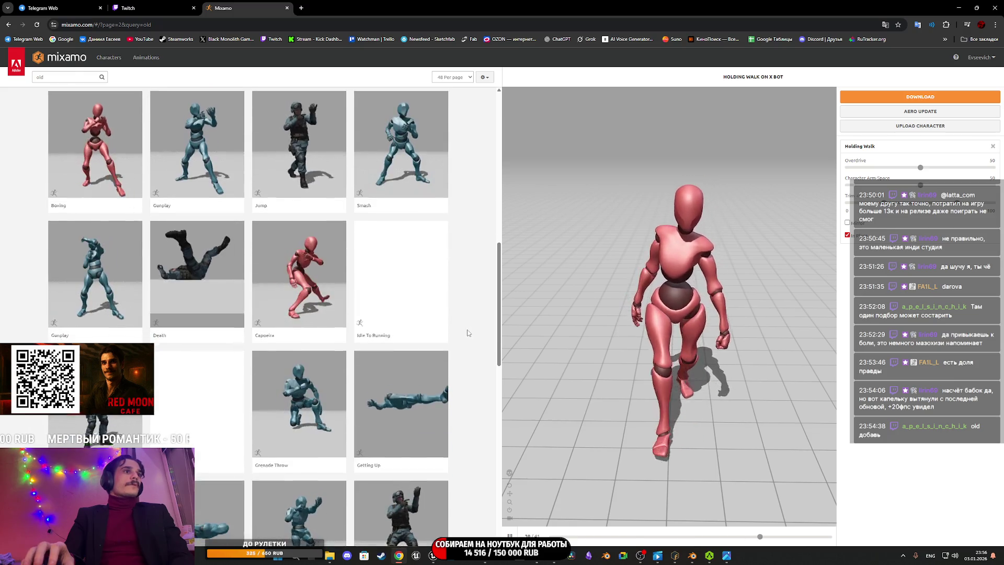
scroll(468, 333, down, 2)
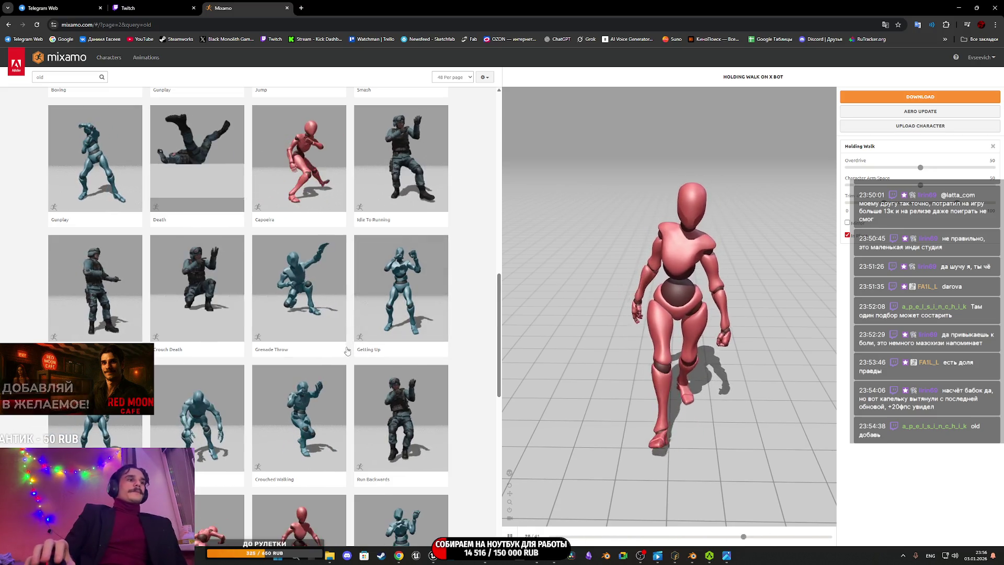
scroll(351, 348, down, 5)
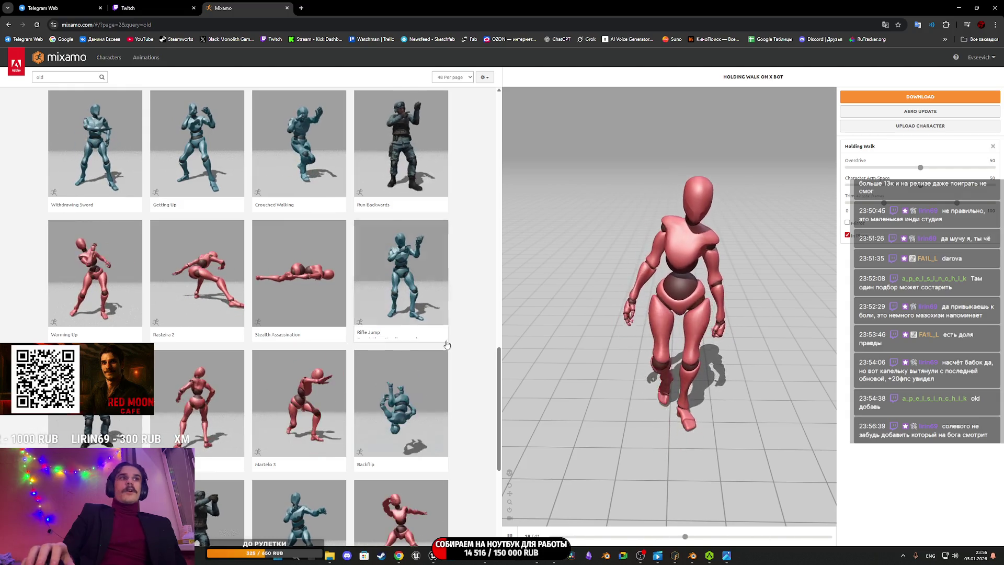
scroll(448, 381, down, 5)
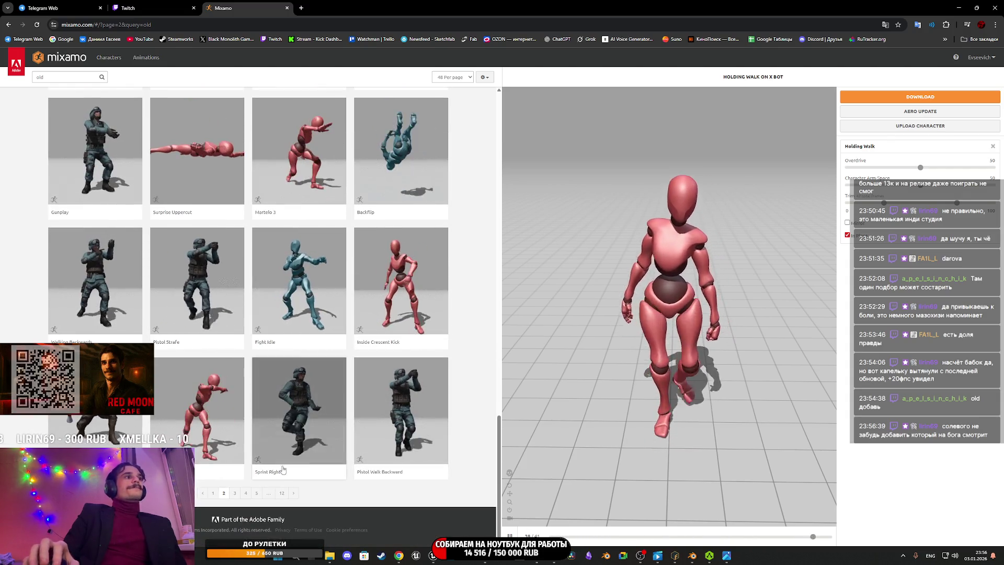
Step: Browse pages 3 and 4 of the 'old' search results
click(235, 493)
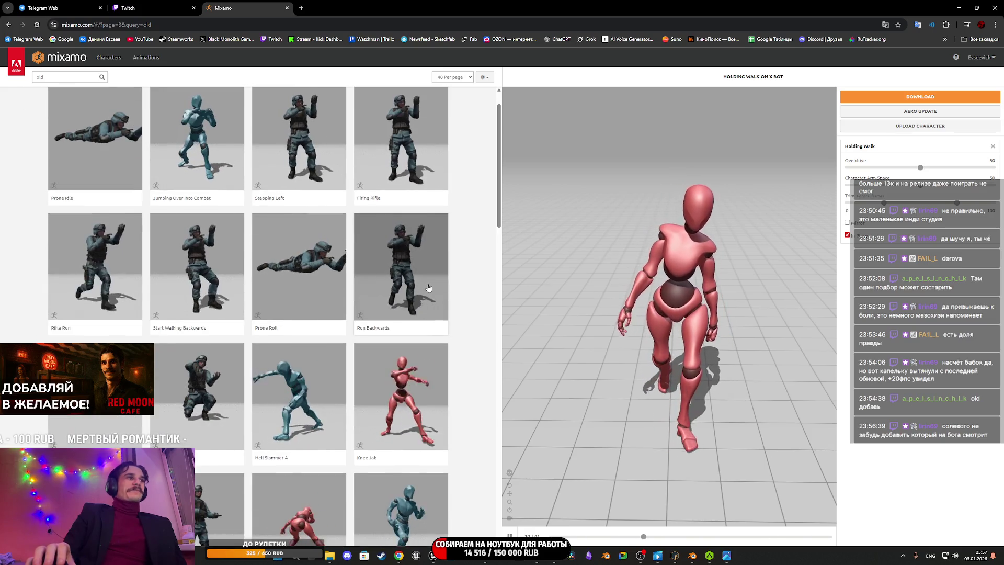
scroll(428, 288, down, 5)
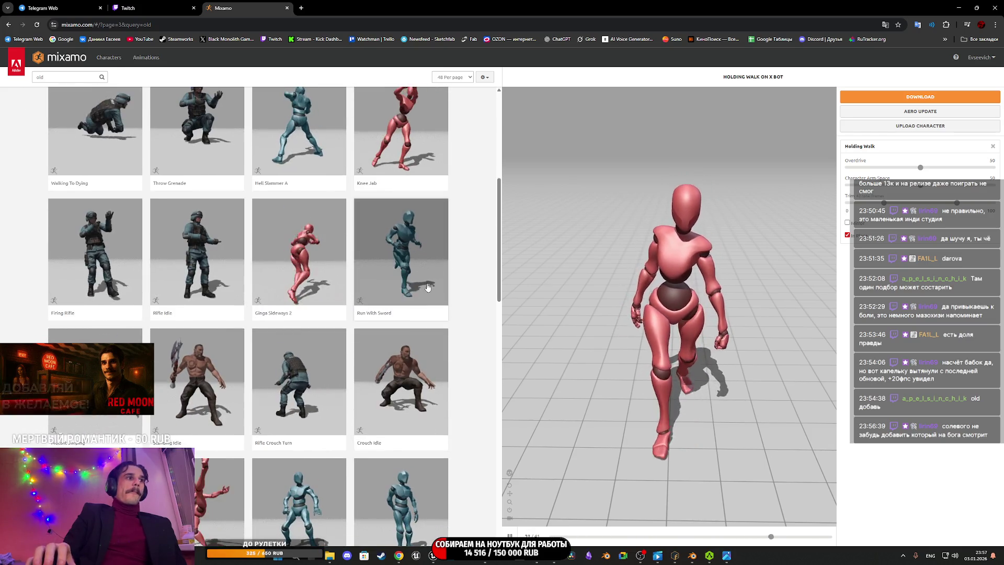
scroll(427, 287, down, 12)
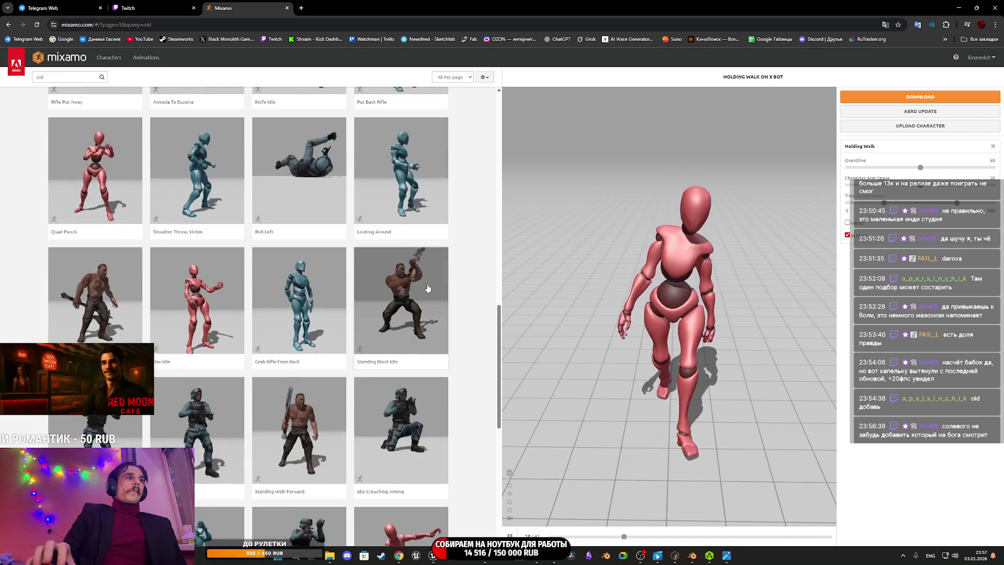
scroll(427, 287, down, 2)
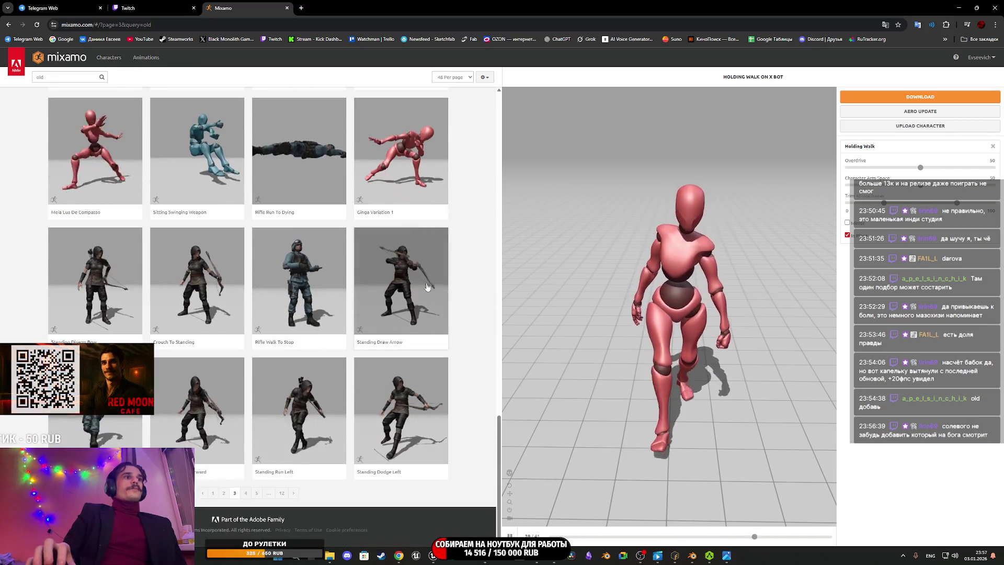
click(246, 492)
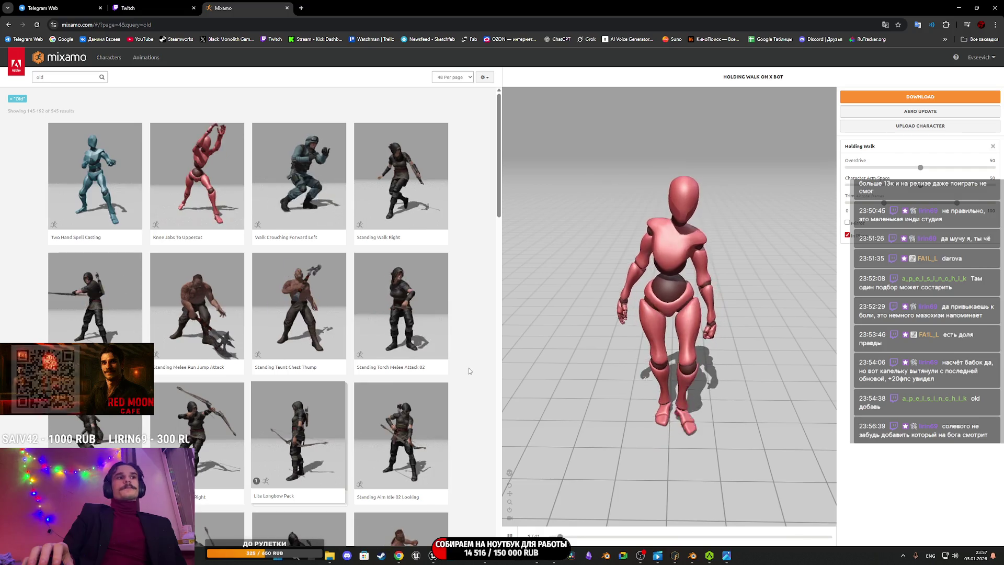
scroll(469, 371, down, 10)
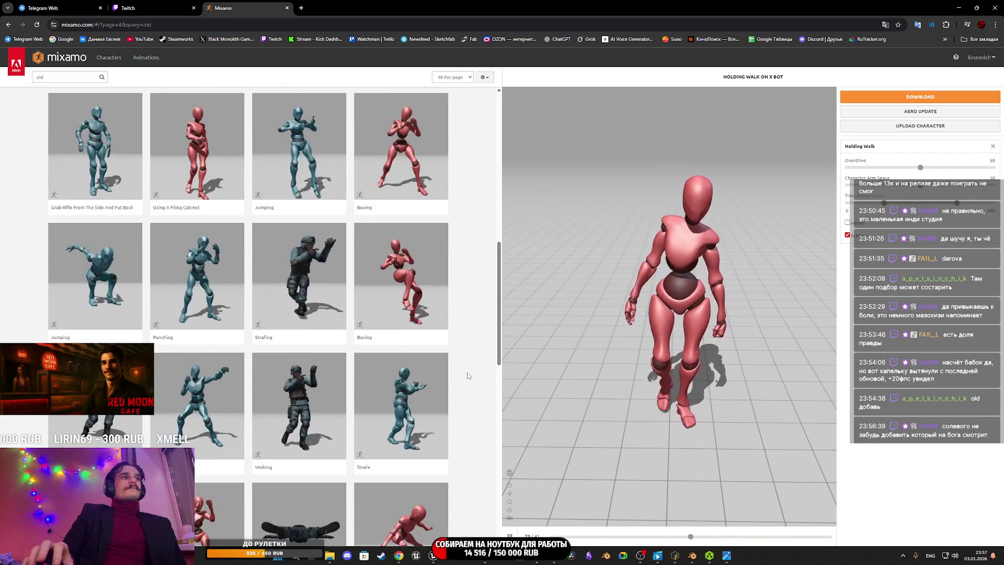
scroll(468, 376, down, 10)
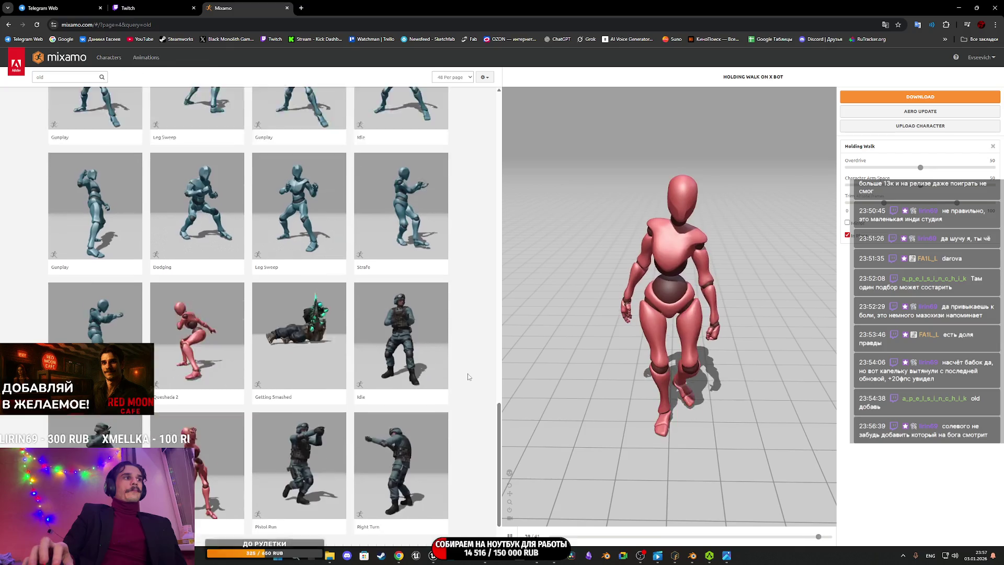
scroll(468, 374, down, 3)
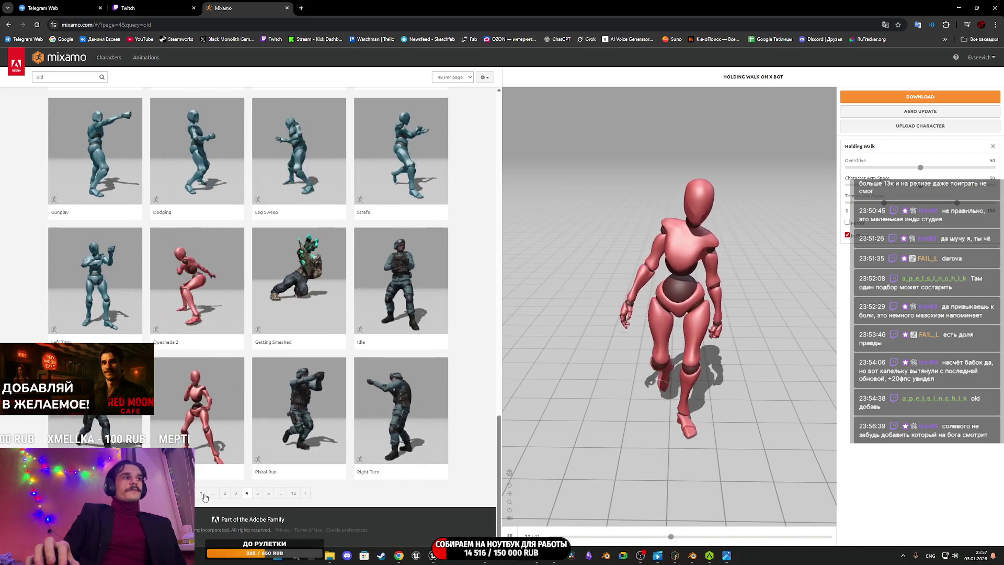
Step: Return to page 1 and scroll past Female Sitting Pose and Wheelbarrow Idle
click(202, 493)
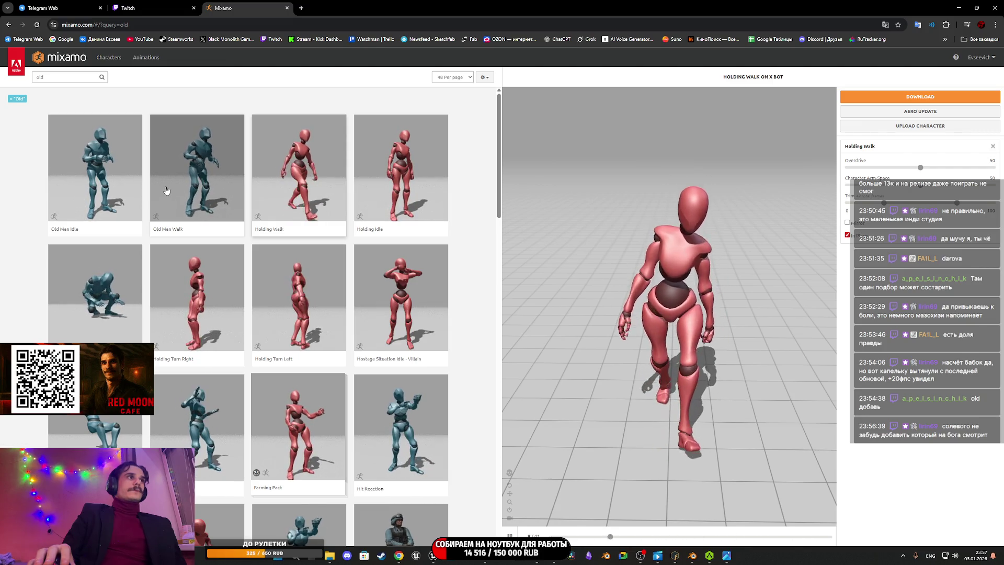
scroll(166, 190, down, 12)
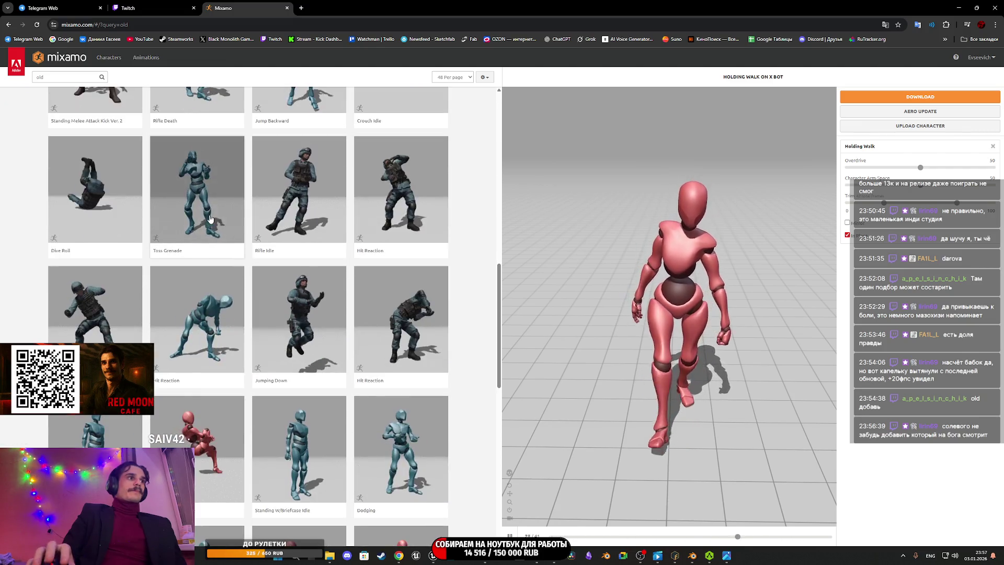
scroll(212, 219, down, 5)
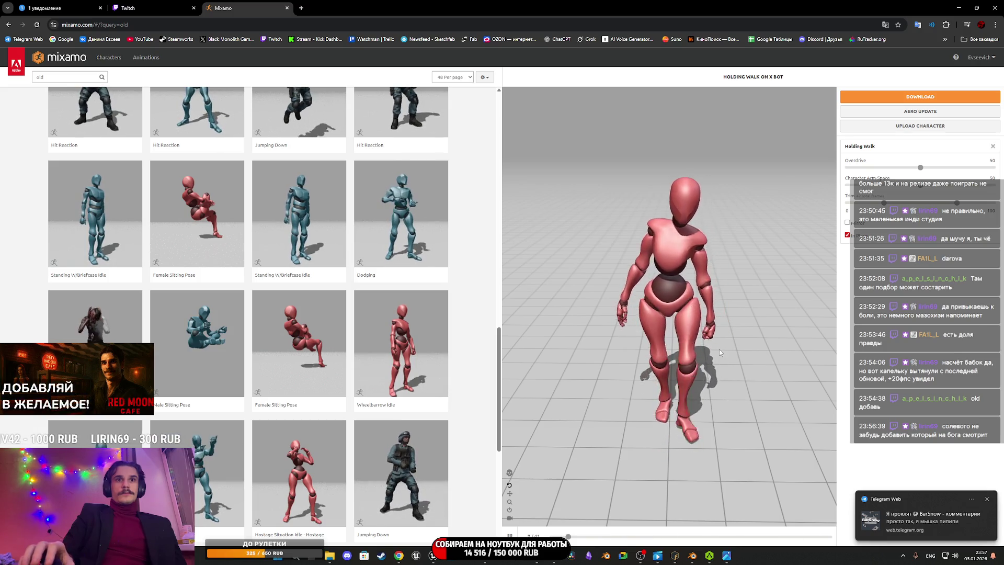
click(47, 8)
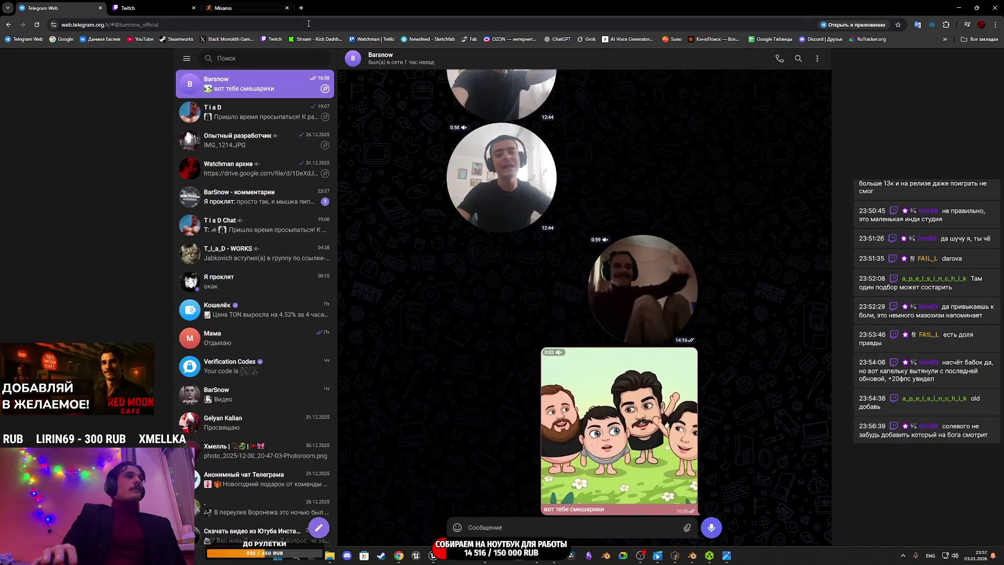
click(287, 204)
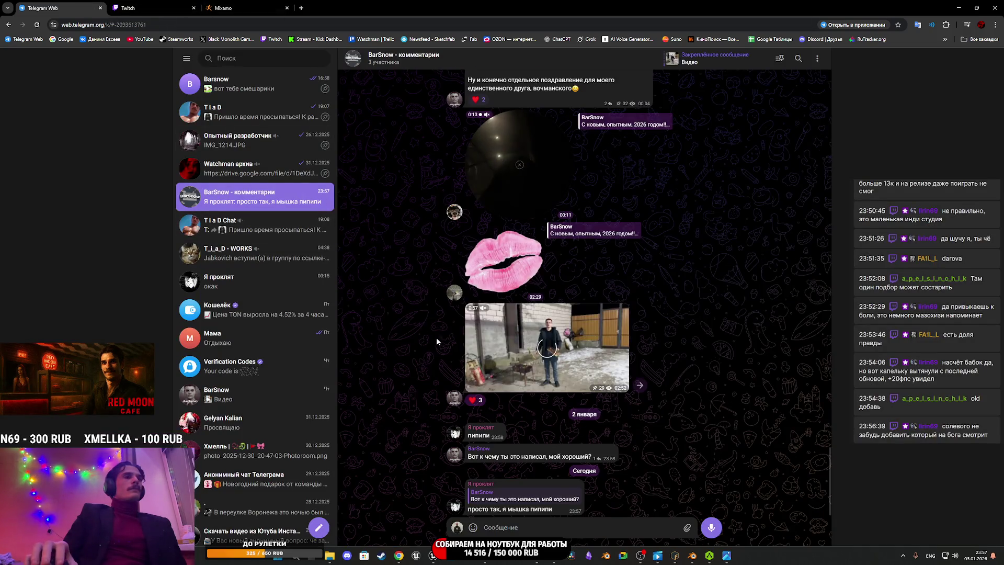
key(ctrl+shift+Tab)
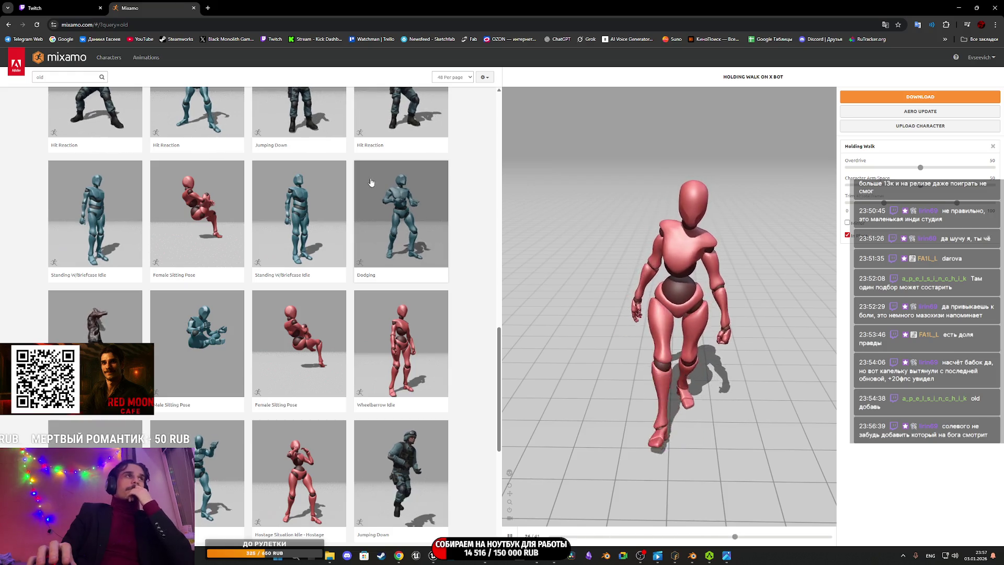
key(ctrl+Tab)
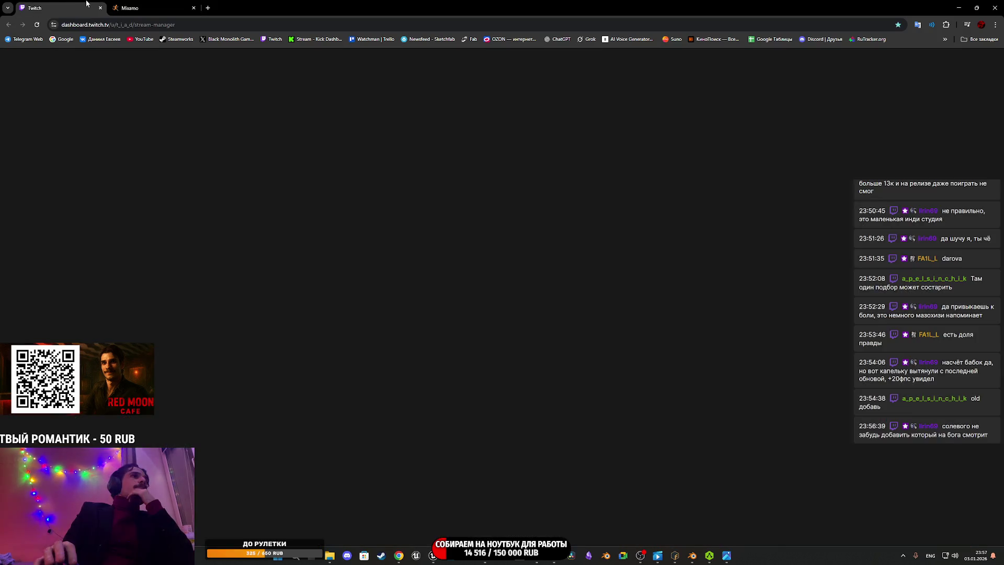
click(149, 4)
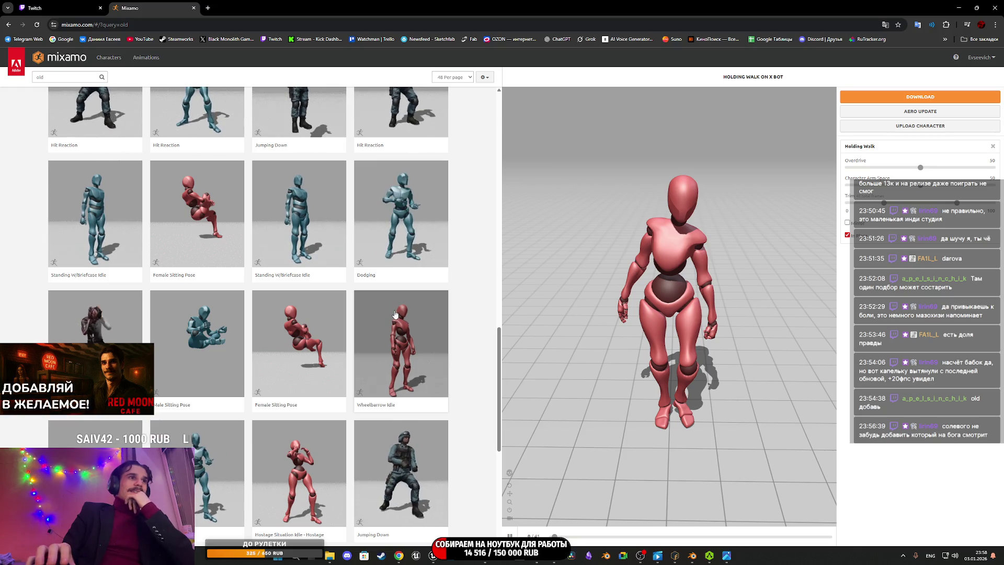
Step: Scroll down to the pagination bar and open page 2 of the 'old' animation results
scroll(395, 314, down, 4)
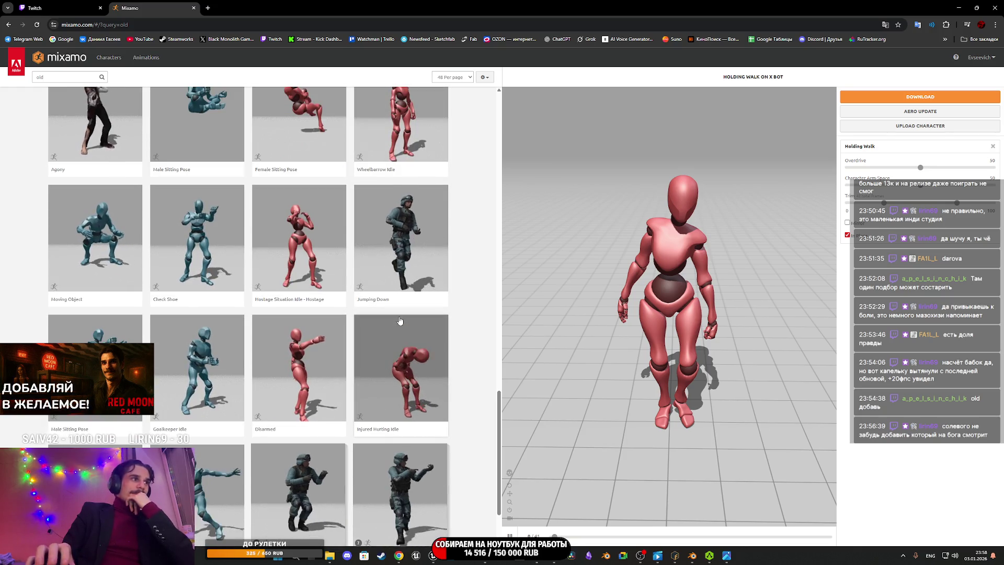
scroll(398, 318, down, 2)
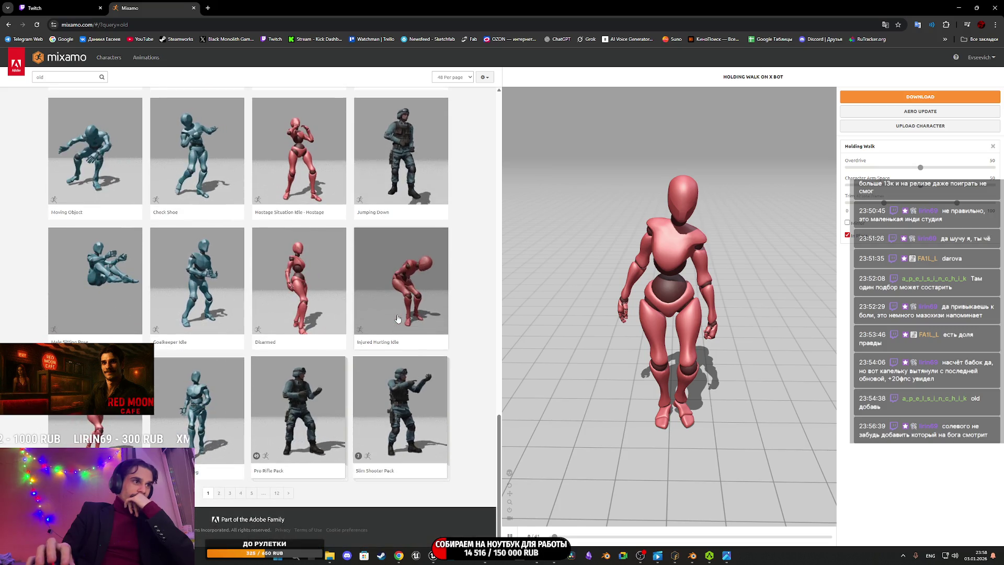
click(219, 493)
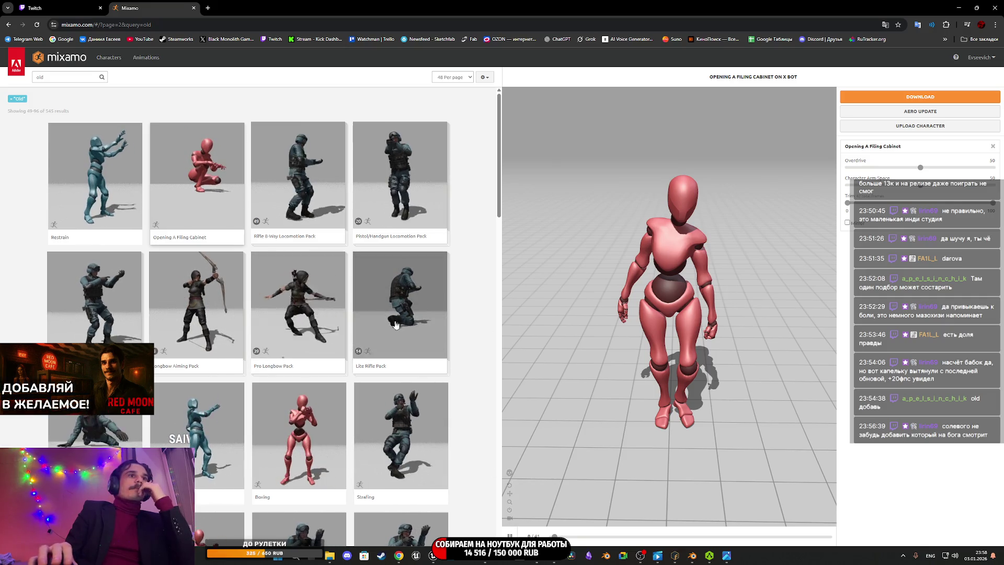
Step: Open page 3 of the 'old' results, preview Armada To Esquiva, then reload the Mixamo page
scroll(297, 255, down, 10)
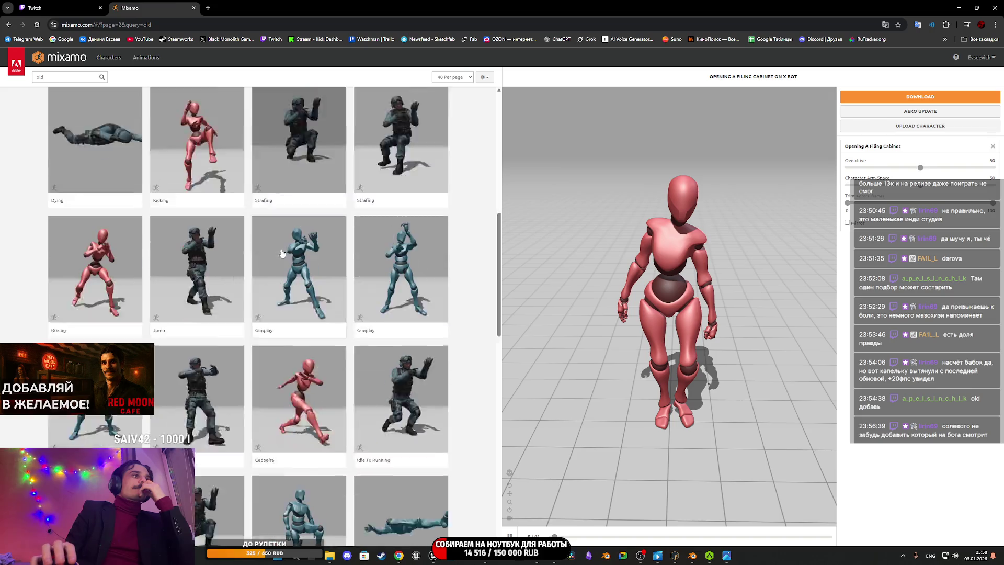
scroll(293, 256, down, 15)
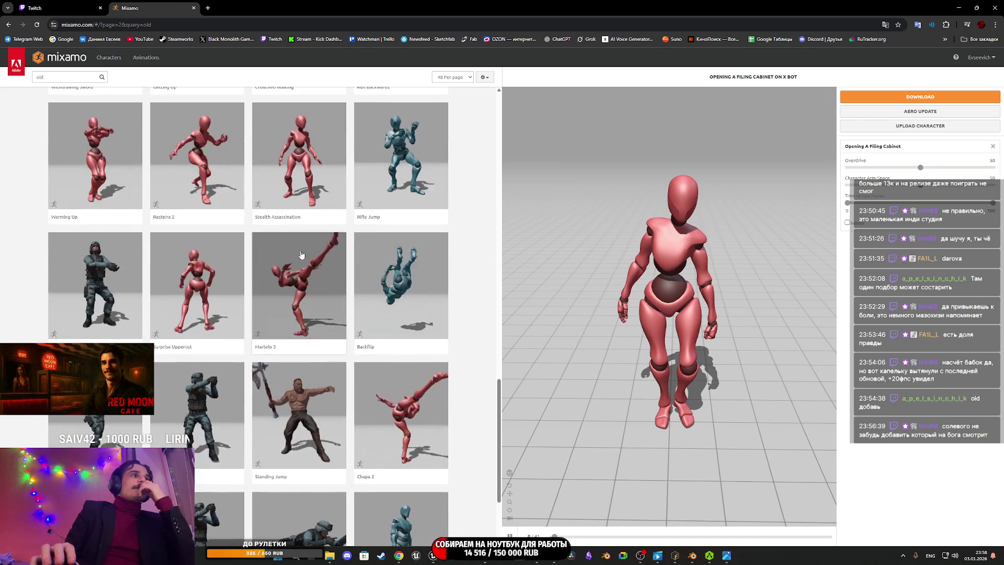
click(235, 493)
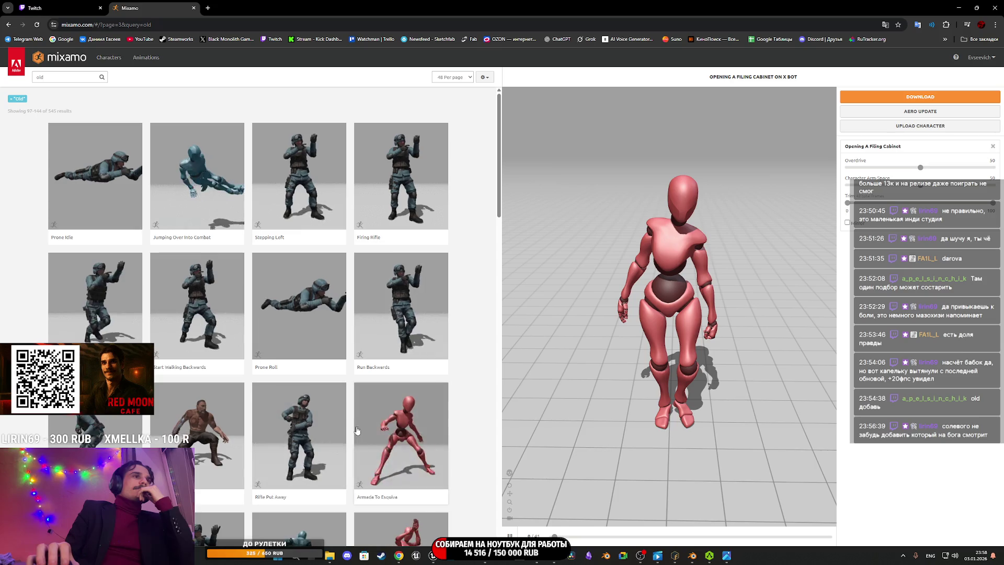
click(433, 446)
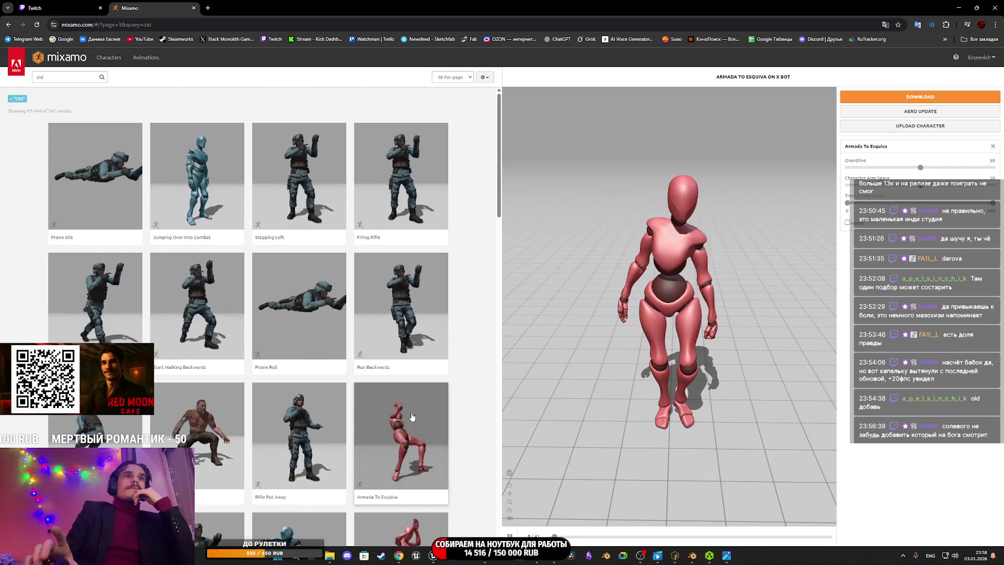
right_click(411, 416)
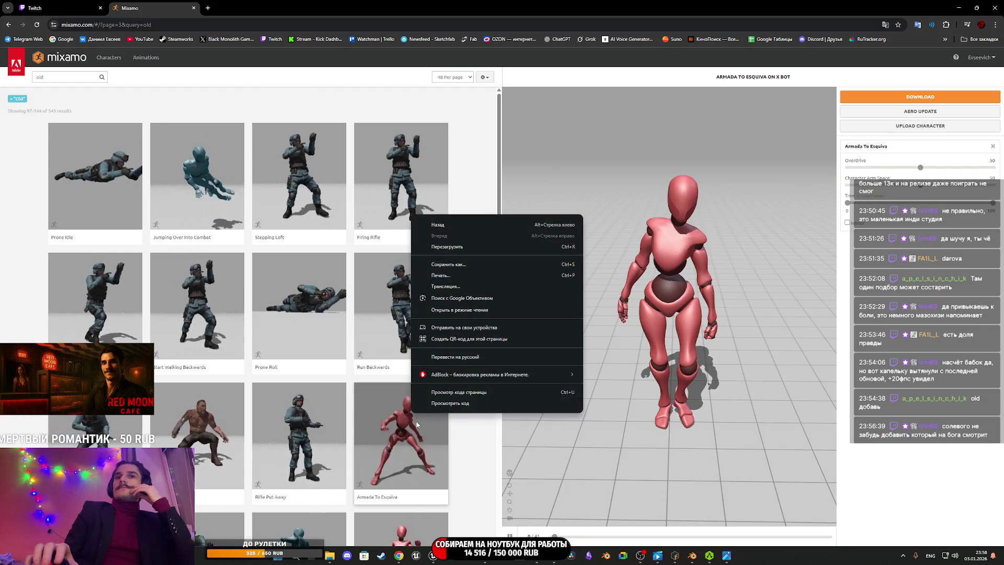
click(38, 25)
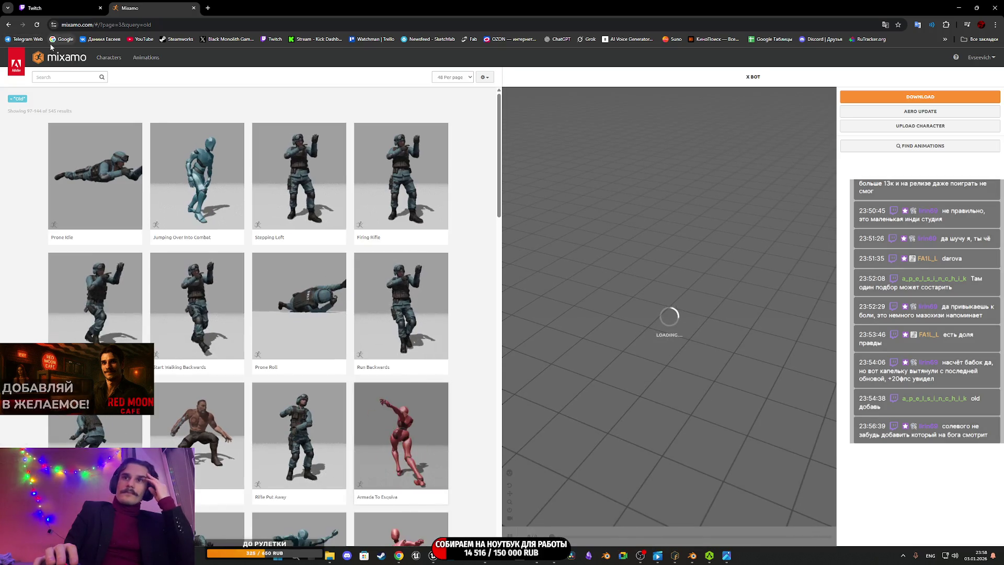
Step: Replay Armada To Esquiva, browse the 'old' results through page 4, and start a new browser tab
click(415, 432)
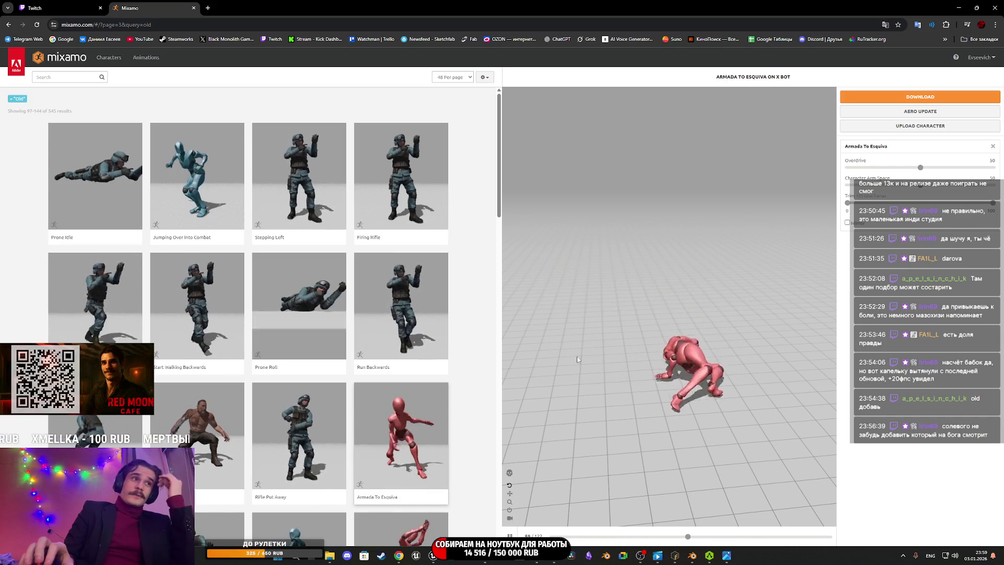
scroll(408, 365, down, 3)
scroll(408, 365, down, 10)
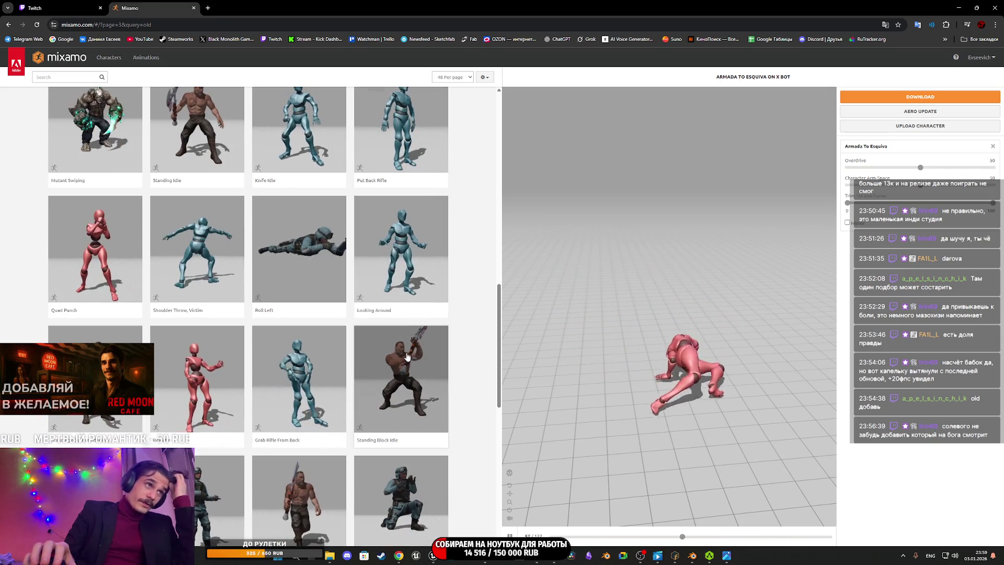
scroll(396, 357, down, 10)
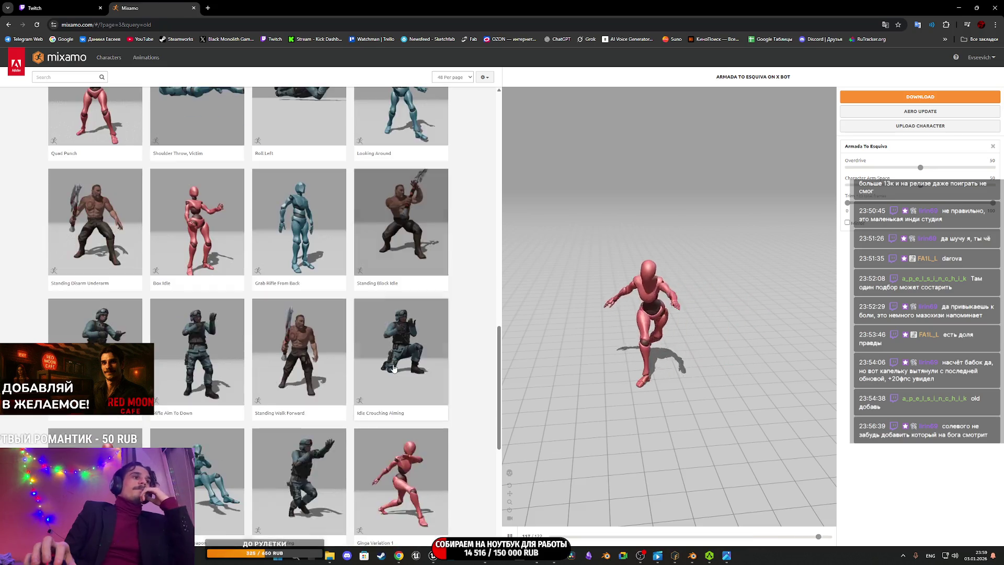
scroll(393, 365, down, 1)
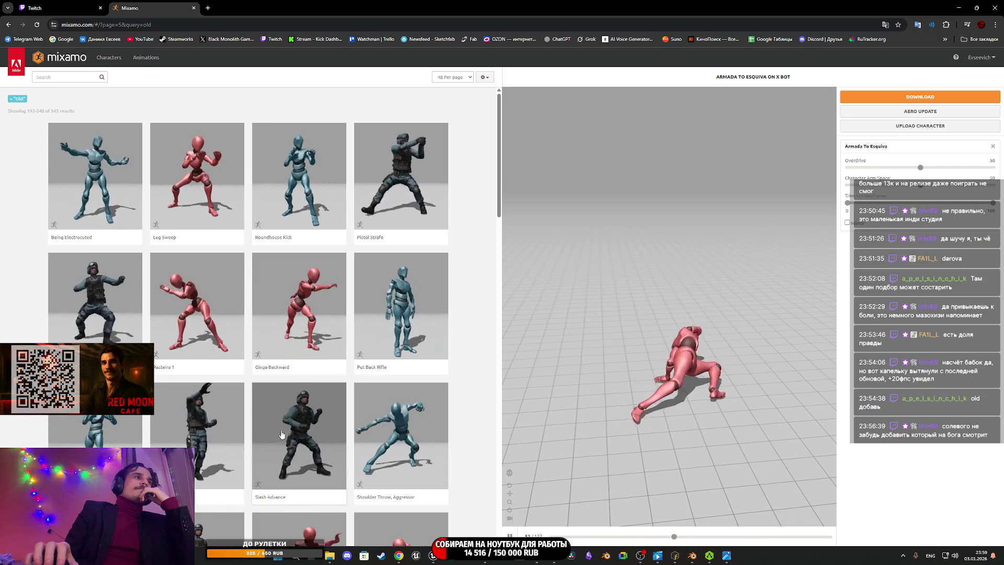
scroll(283, 432, down, 5)
scroll(298, 413, down, 14)
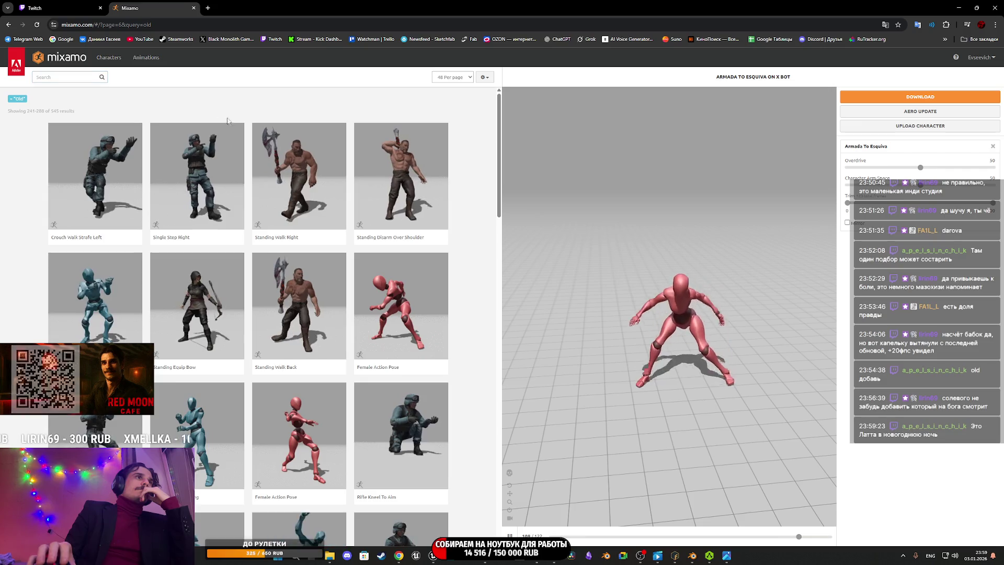
scroll(276, 203, down, 8)
scroll(278, 198, down, 7)
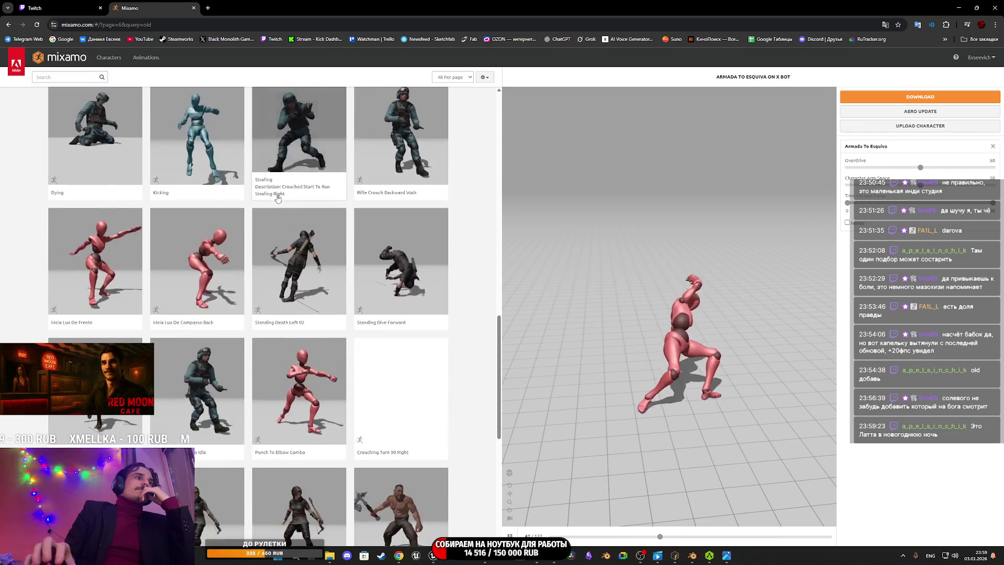
scroll(280, 192, down, 8)
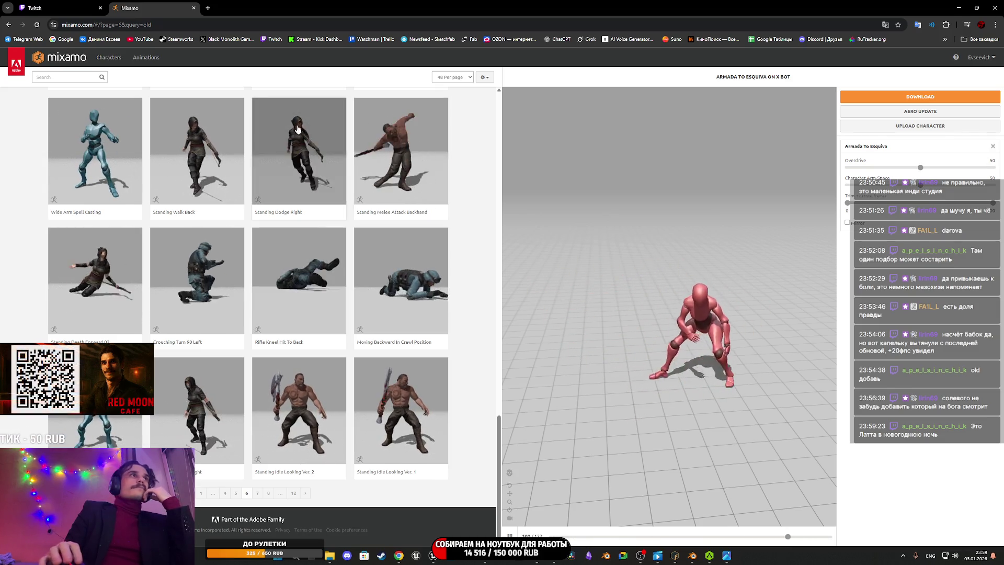
click(208, 9)
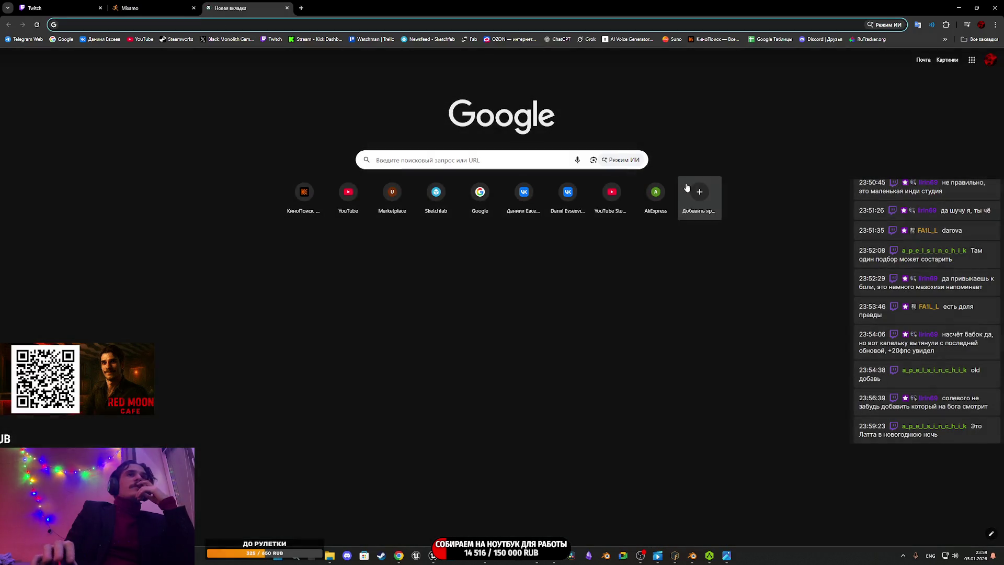
Step: Translate 'бабка' with Google Translate and paste the result 'grandma' into Mixamo's animation search
text(gtht)
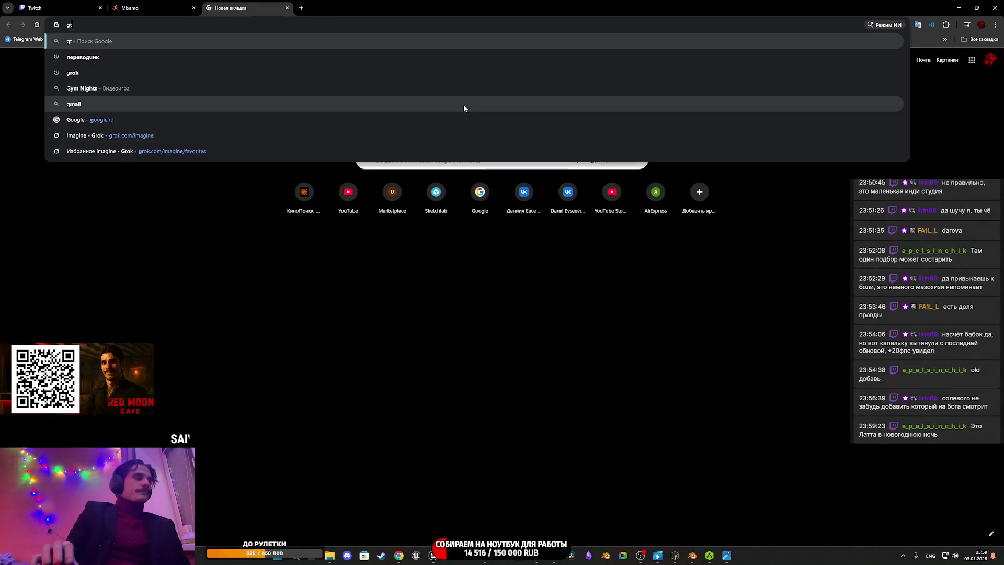
click(89, 69)
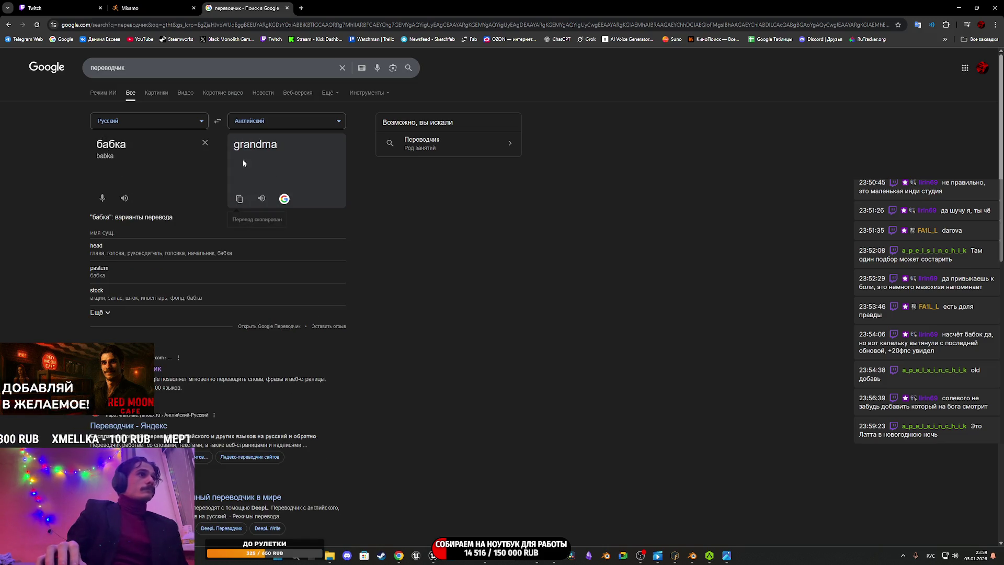
click(130, 8)
click(88, 79)
key(ctrl+a)
text(grandma)
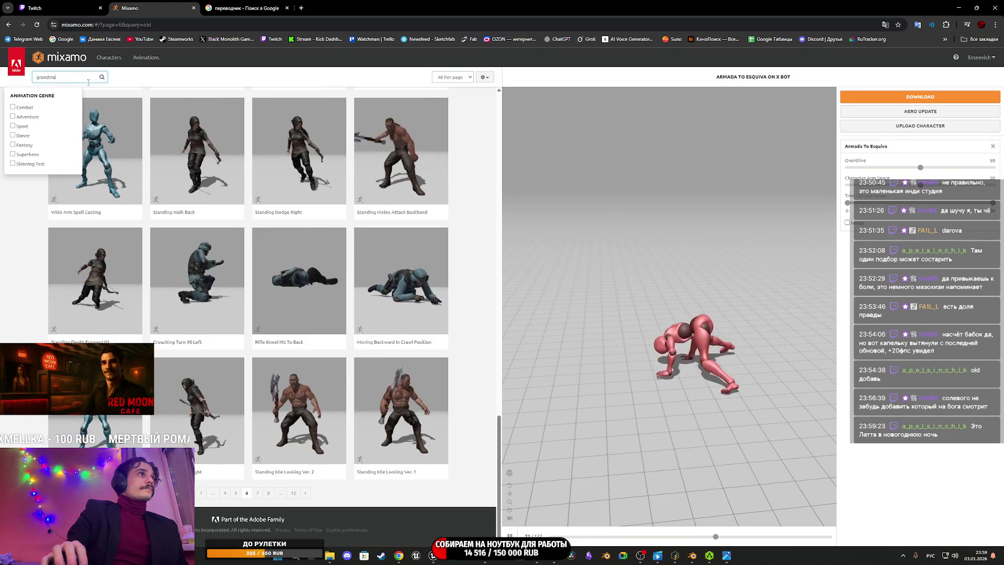
Step: Search Mixamo for 'grandma', then shorten the term to 'grand' after it finds nothing
key(Return)
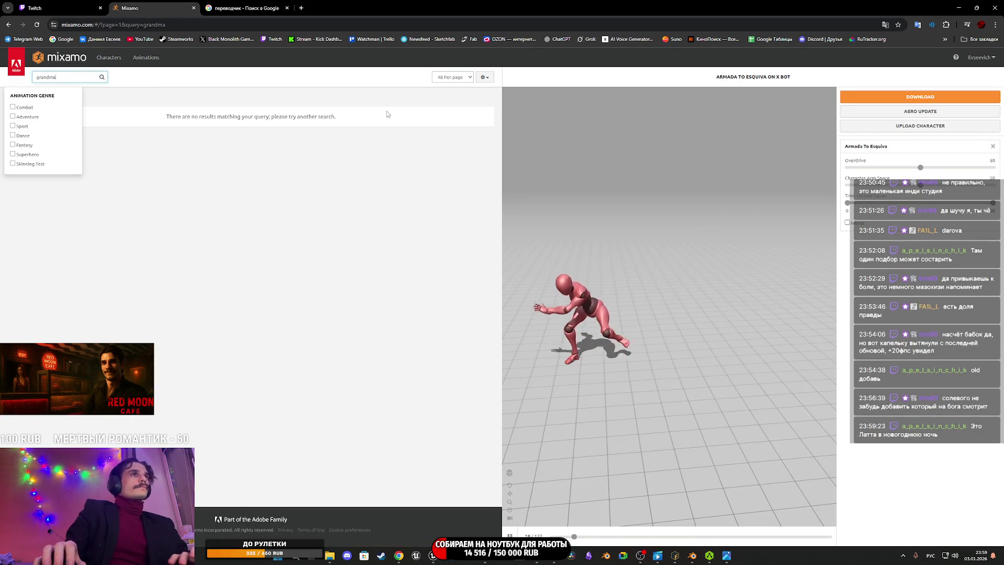
click(72, 79)
key(BackSpace)
key(BackSpace)
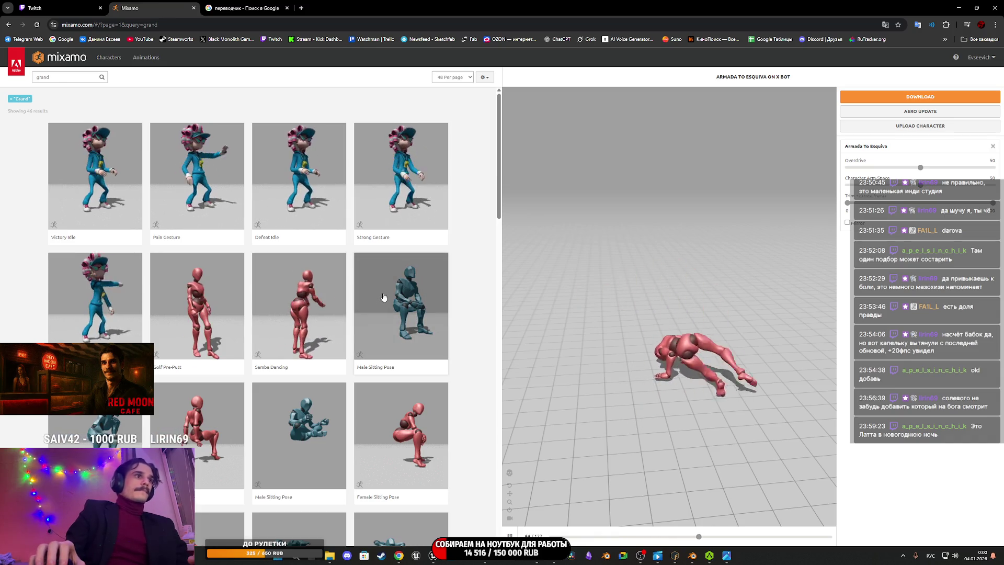
Step: Scroll through the 'grand' results and preview Male Sitting Pose on the X Bot
scroll(384, 295, down, 3)
scroll(384, 298, down, 1)
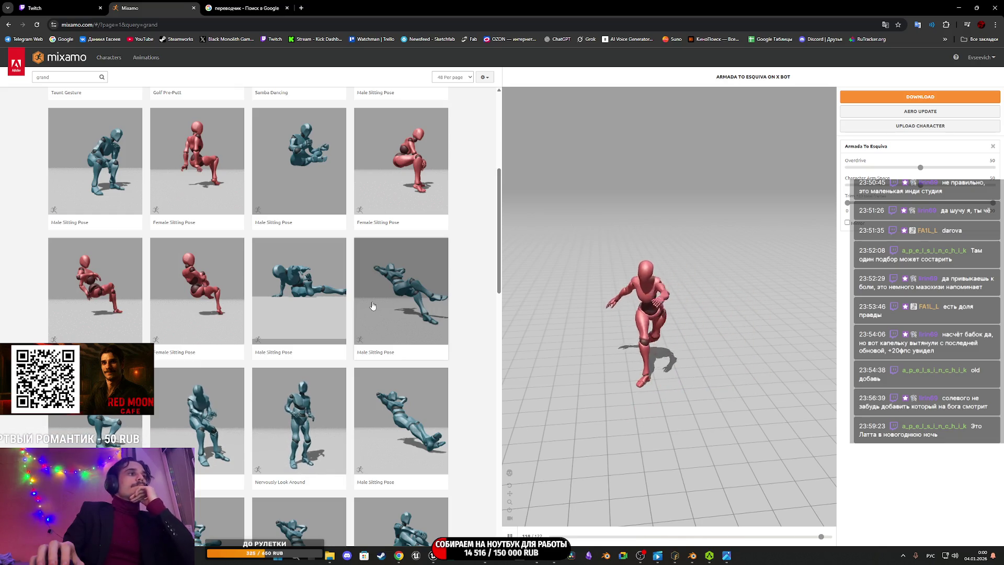
scroll(372, 305, down, 3)
scroll(370, 305, down, 5)
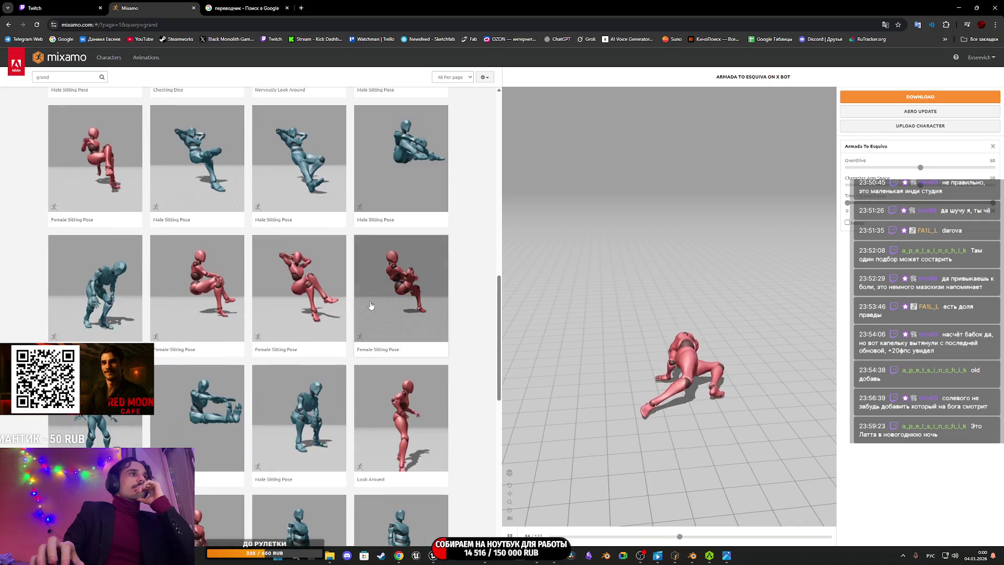
scroll(369, 306, down, 5)
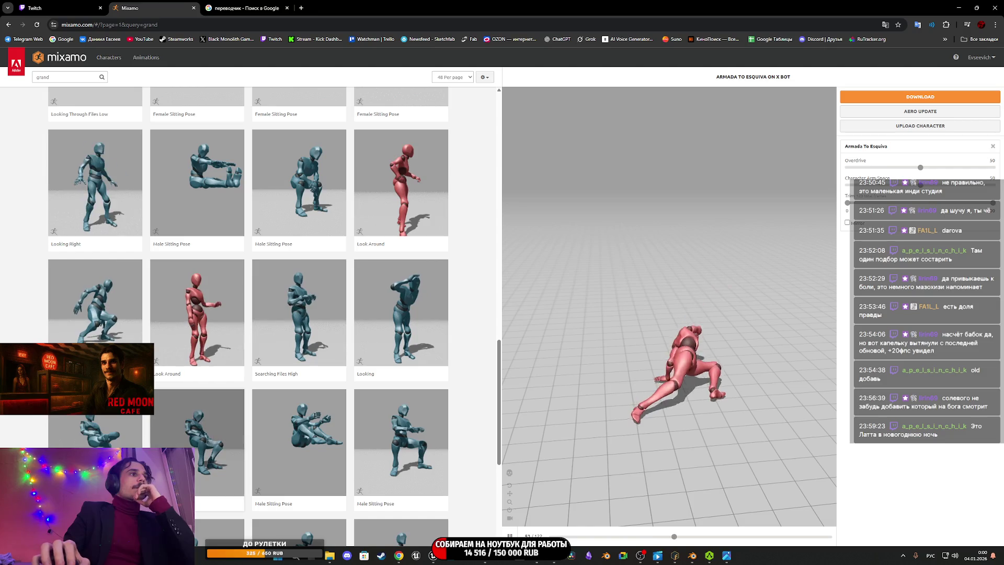
click(187, 442)
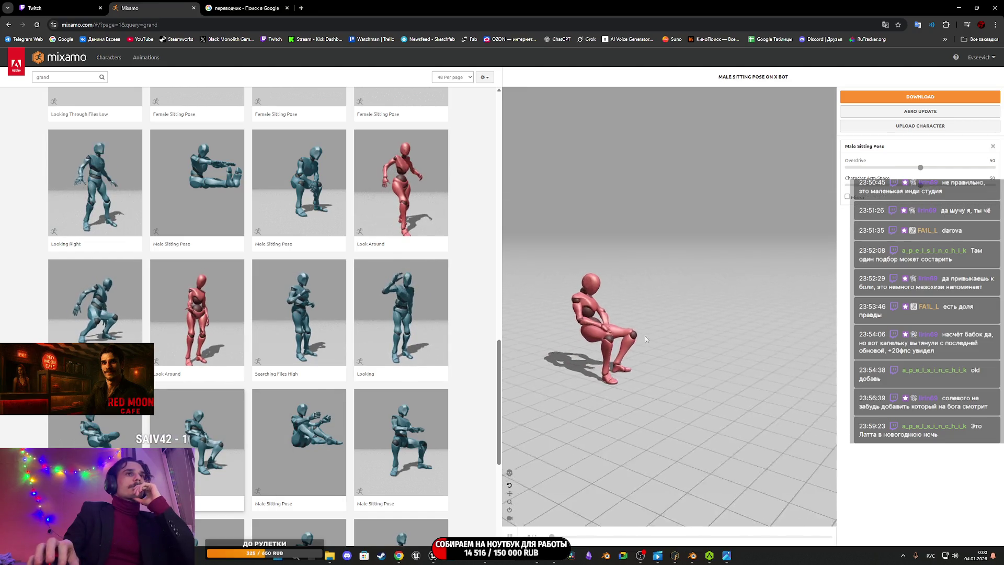
Step: Tilt the viewport on the sitting pose, then replace the search term with 'швду' ('idle' typed in the Russian layout)
drag(665, 349, 670, 340)
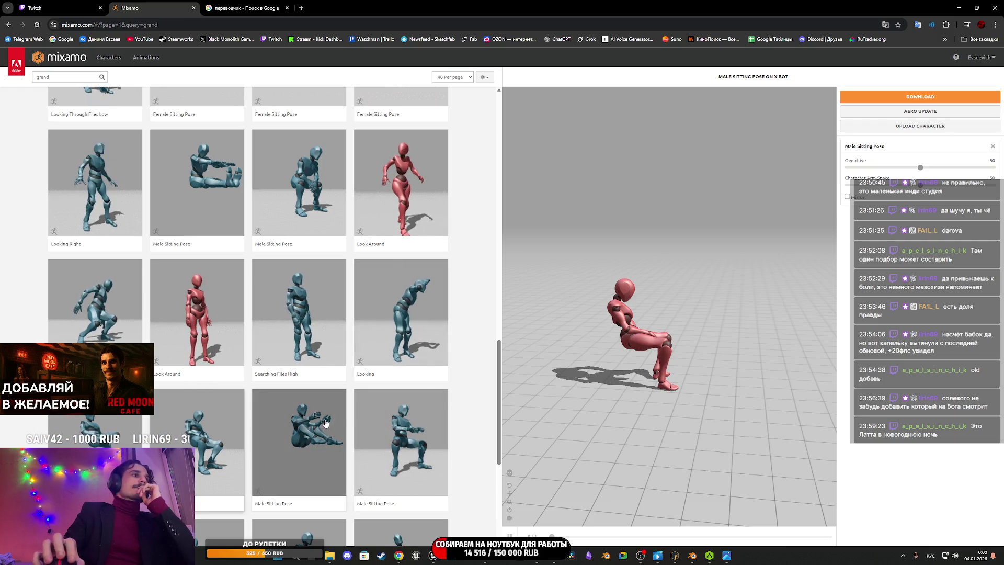
scroll(333, 433, down, 5)
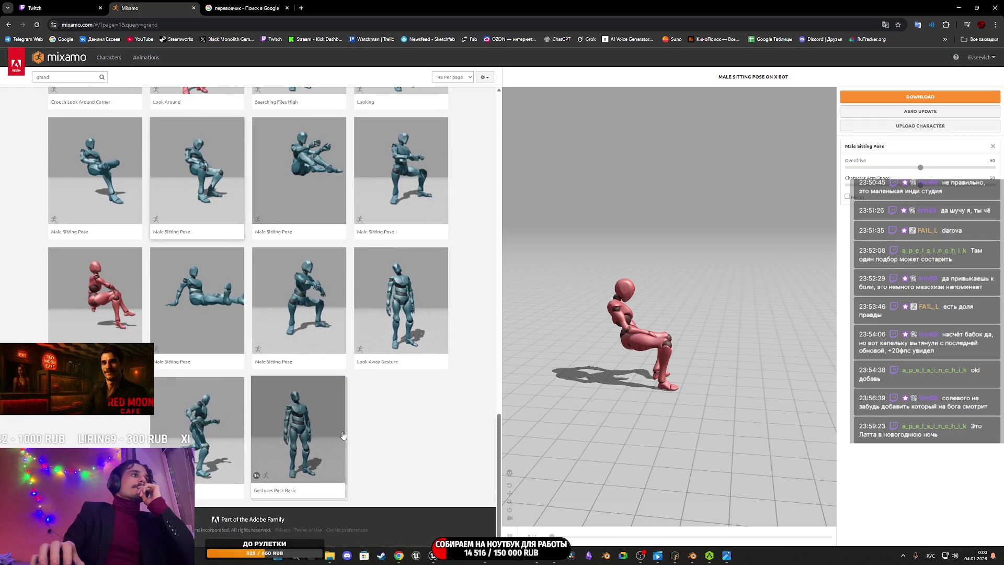
scroll(343, 435, up, 20)
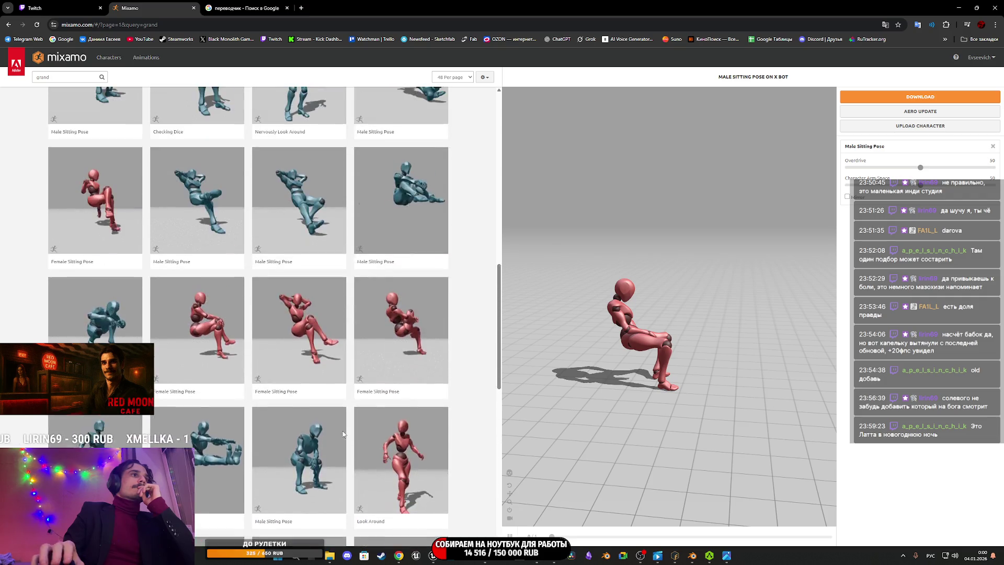
scroll(343, 433, up, 3)
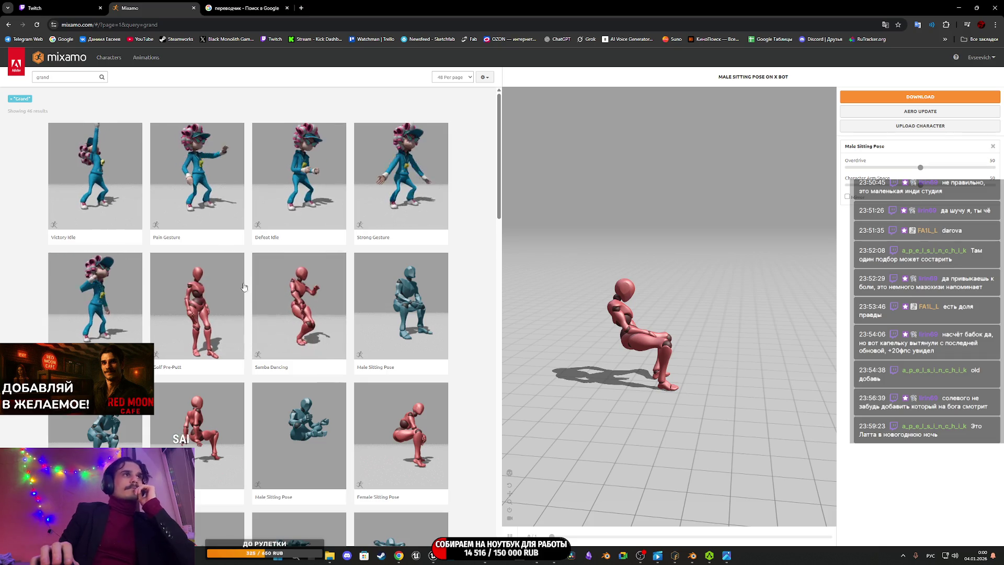
double_click(42, 76)
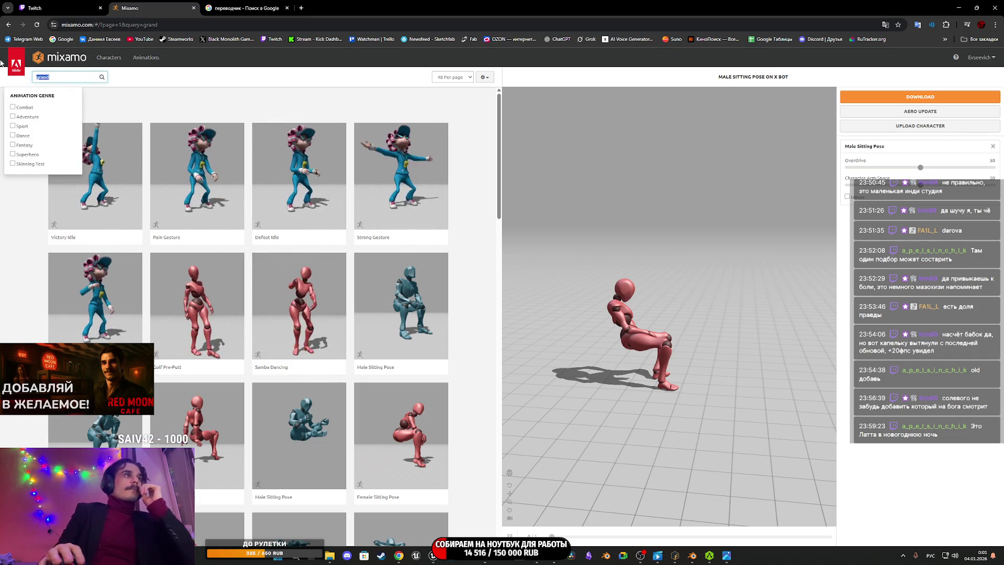
text(швду)
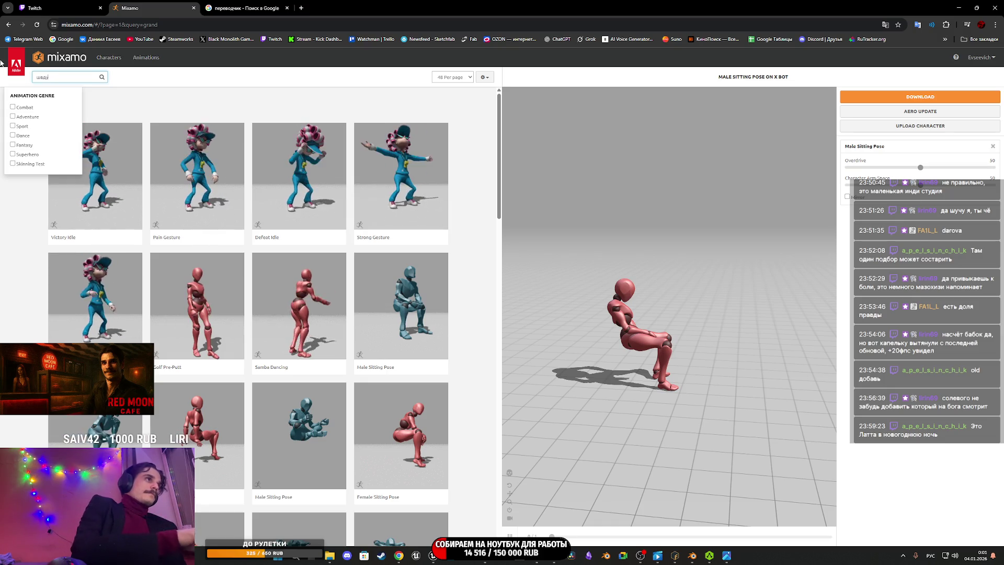
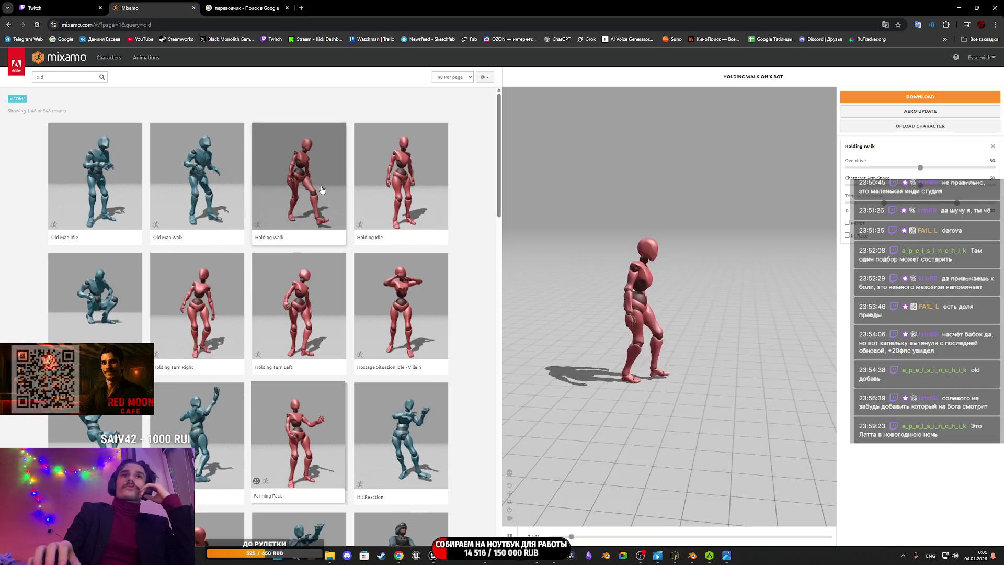
Step: Make Holding Walk play in place on X Bot, viewed from the front, and open its download settings
click(847, 235)
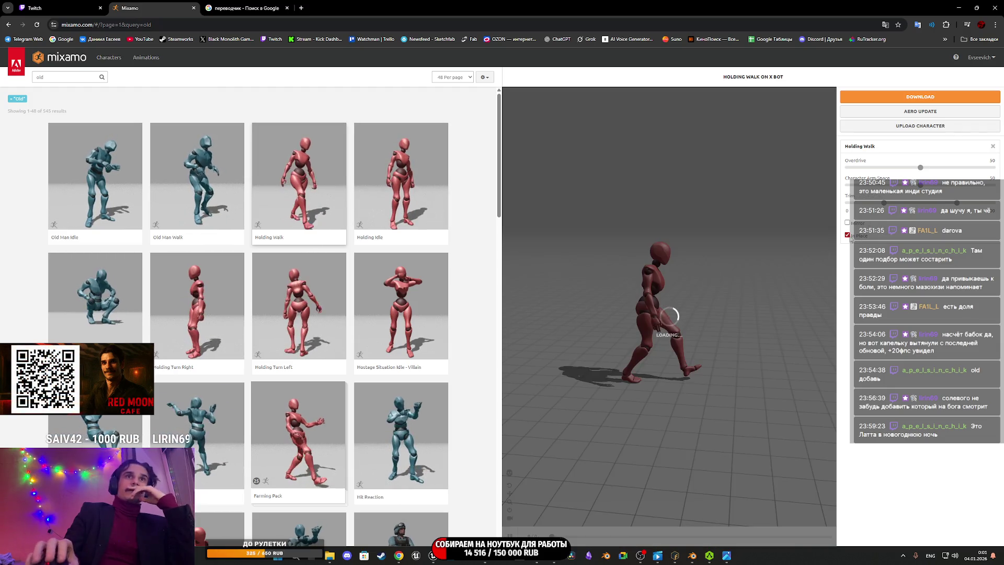
mouse_move(716, 283)
mouse_down()
mouse_move(636, 294)
mouse_move(635, 284)
mouse_move(695, 290)
mouse_move(661, 281)
mouse_up()
scroll(680, 287, up, 5)
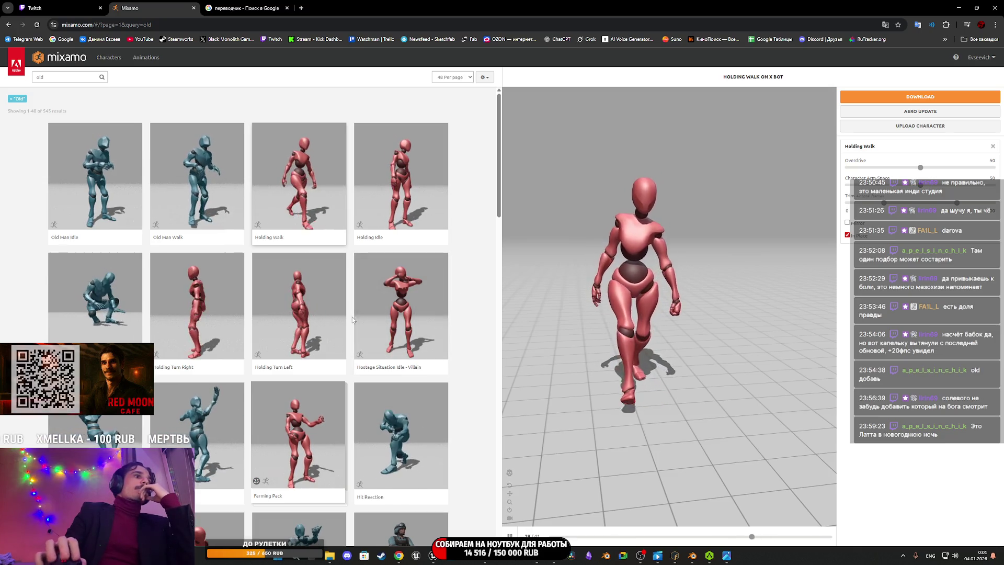
scroll(360, 330, down, 5)
scroll(363, 329, down, 10)
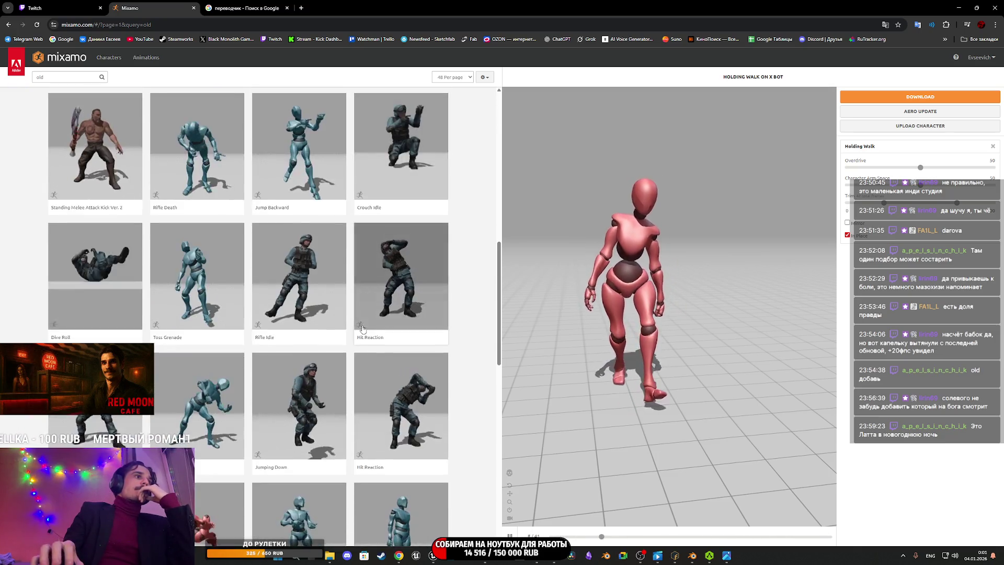
scroll(364, 329, down, 2)
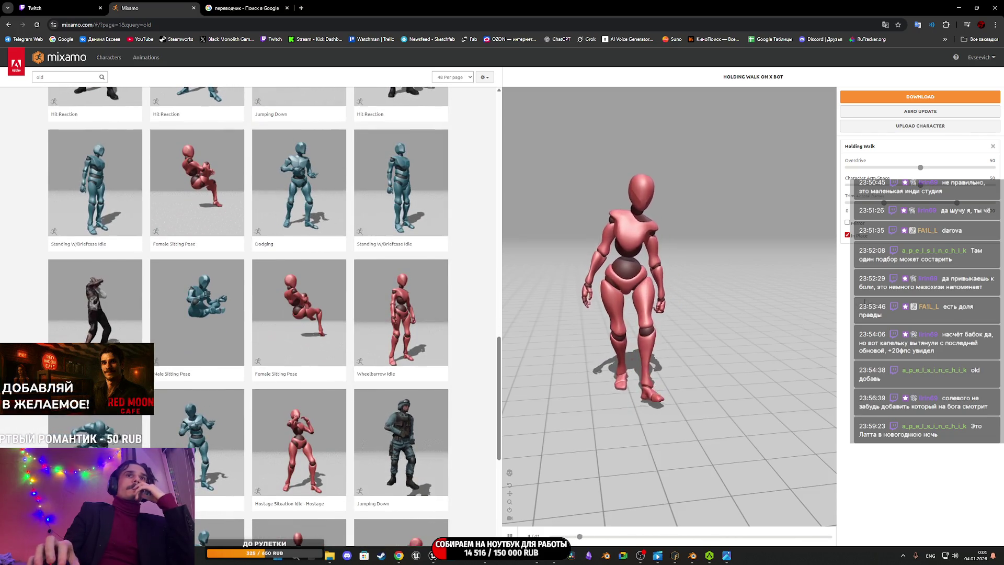
click(914, 98)
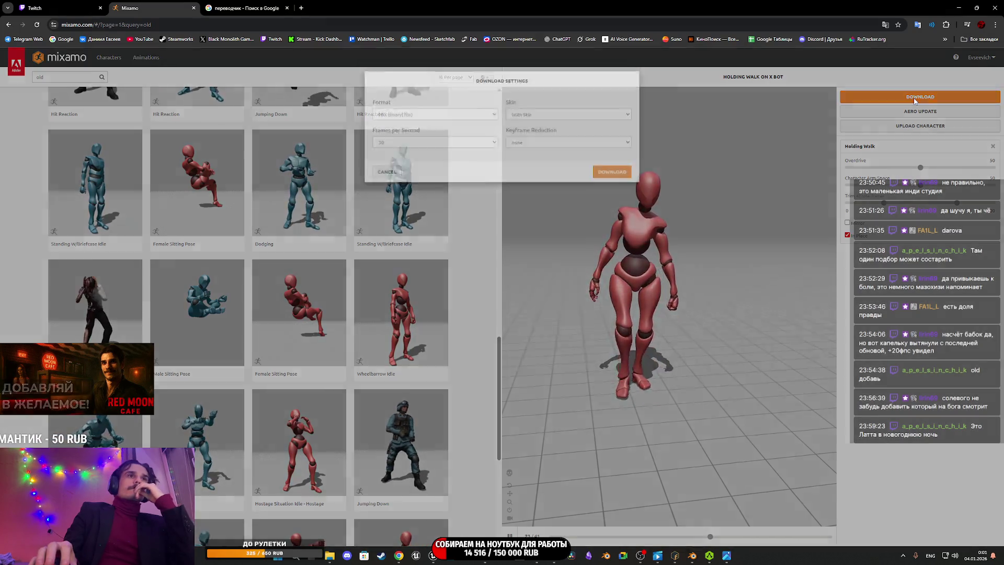
Step: Download the Holding Walk animation Without Skin in FBX Binary format
click(568, 130)
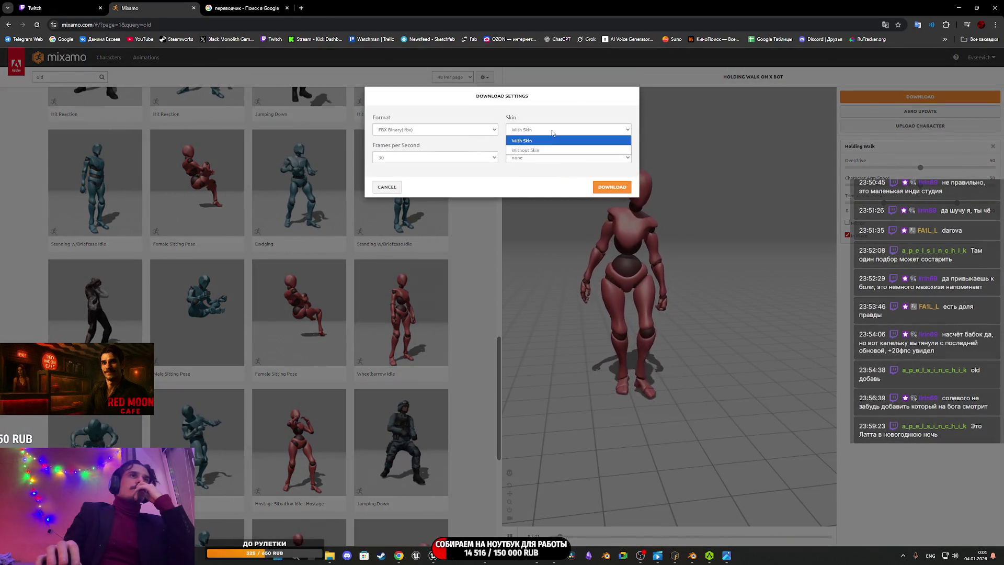
click(544, 148)
click(436, 130)
click(419, 159)
click(612, 187)
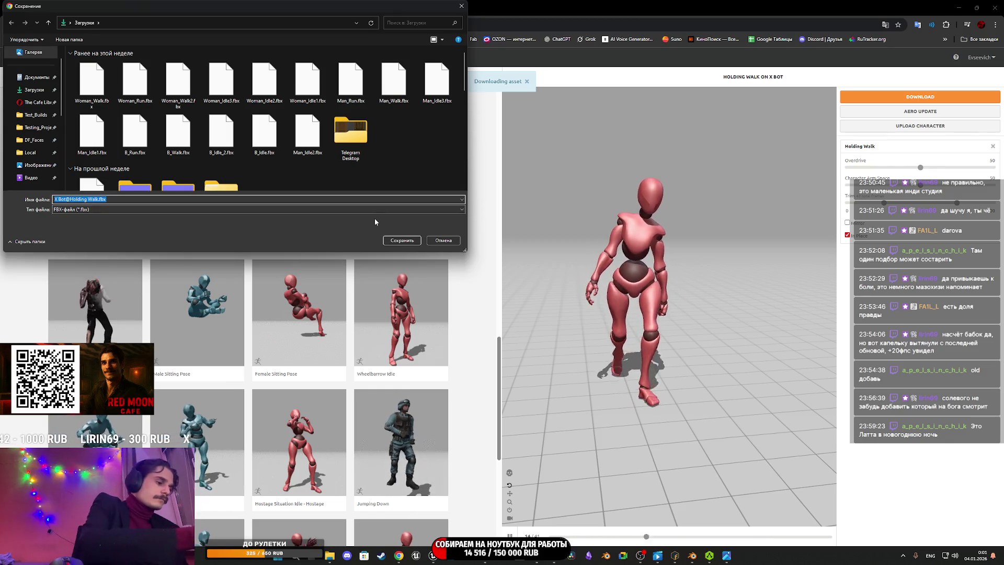
Step: Save the downloaded animation as Granny_Walk.fbx
text(Gra)
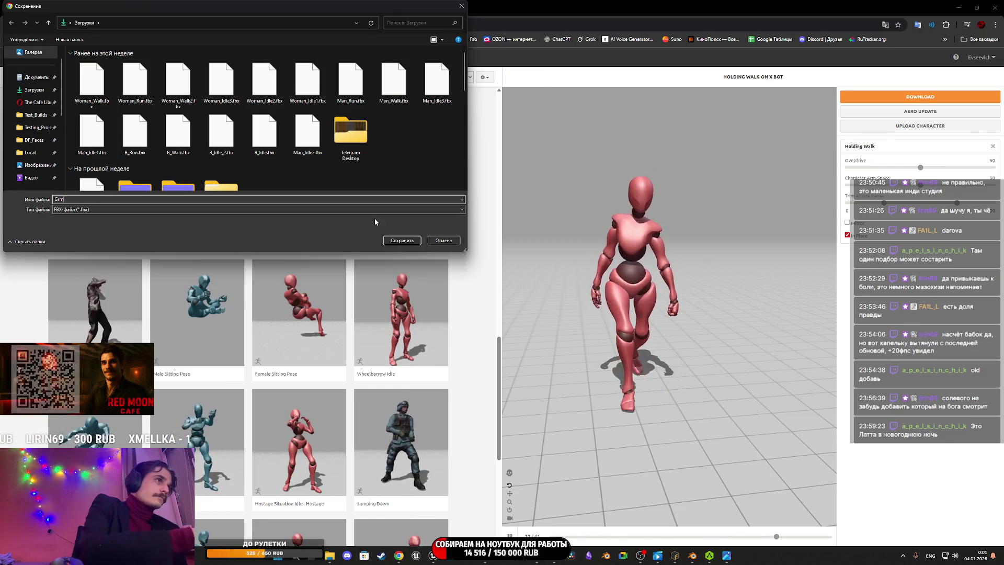
text(nd)
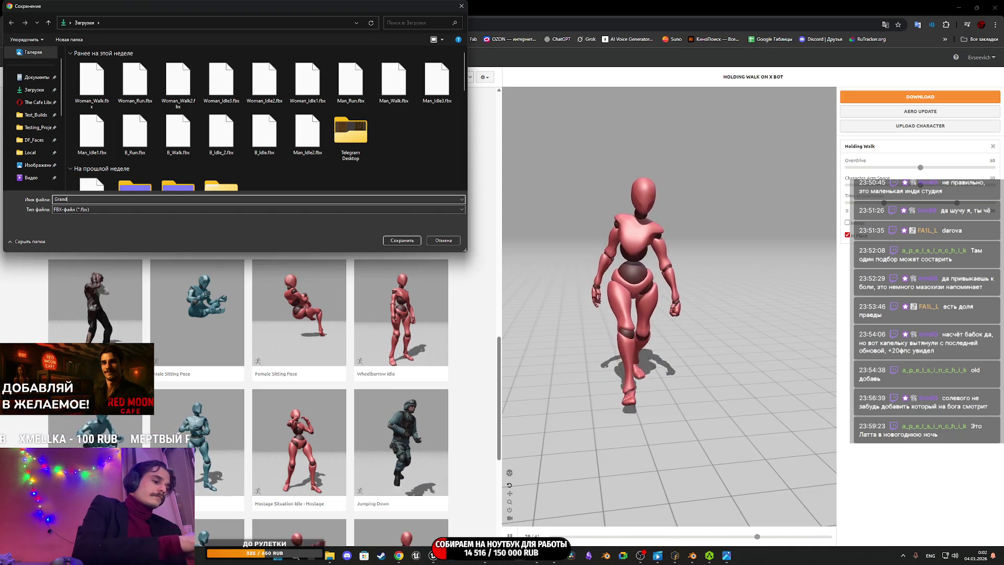
key(BackSpace)
key(BackSpace)
key(BackSpace)
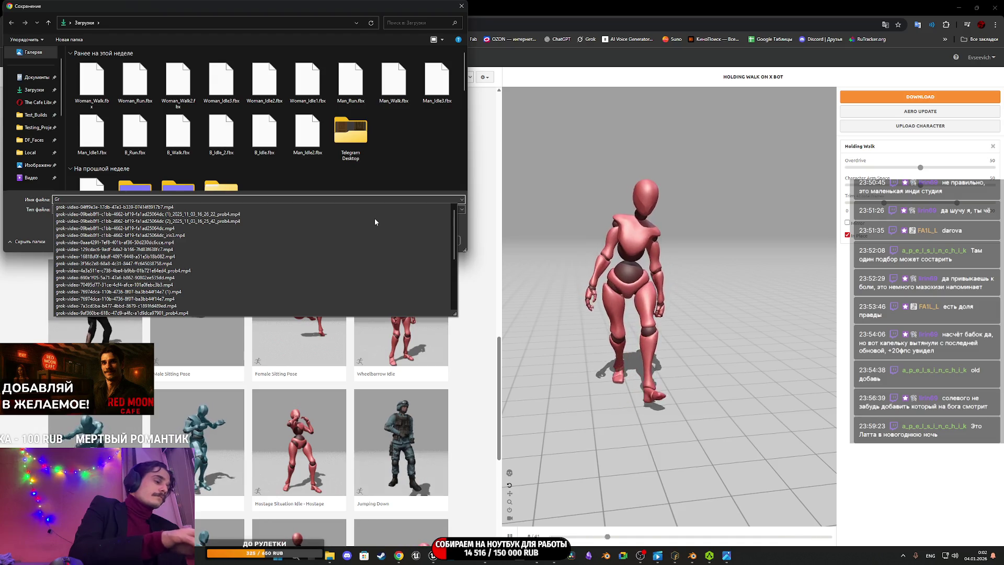
text(anny_Wa)
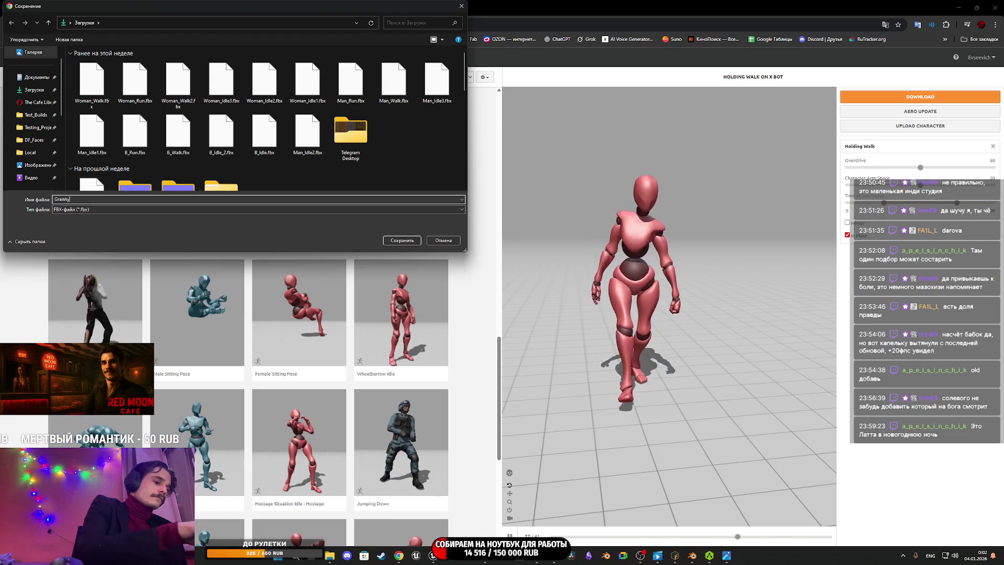
text(lk)
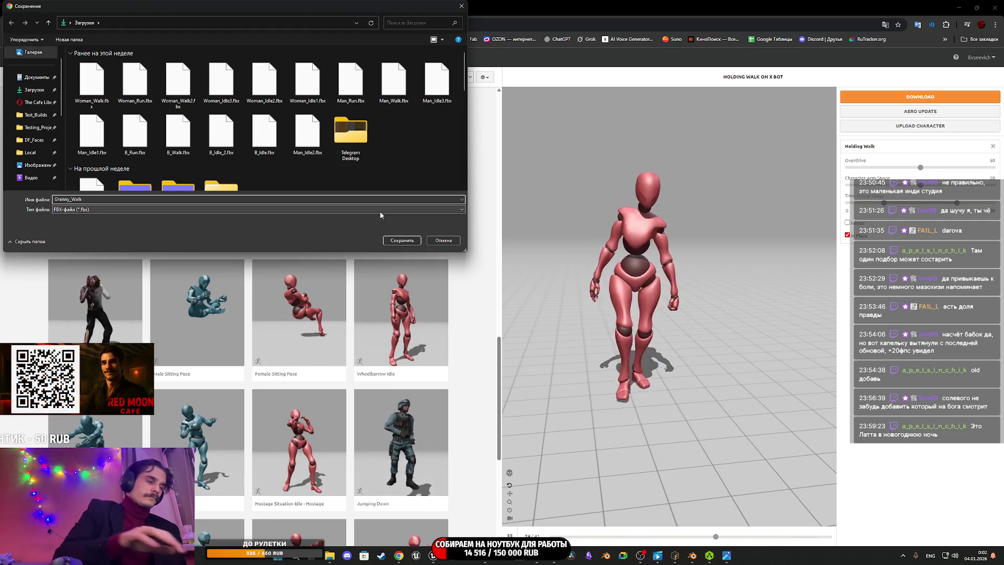
click(401, 240)
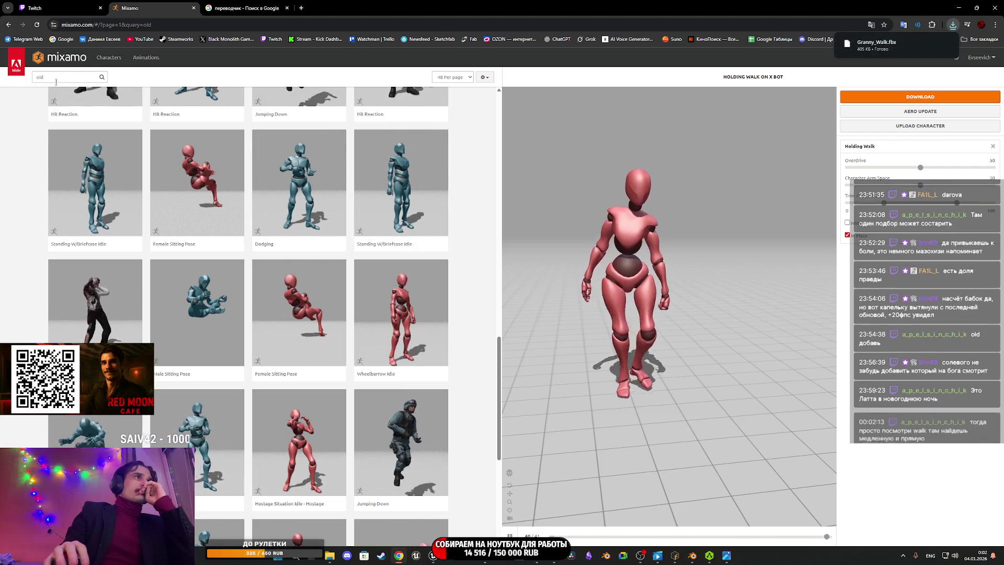
Step: Replace the 'old' search with 'idle' and preview Orc Idle on X Bot
click(57, 79)
double_click(57, 79)
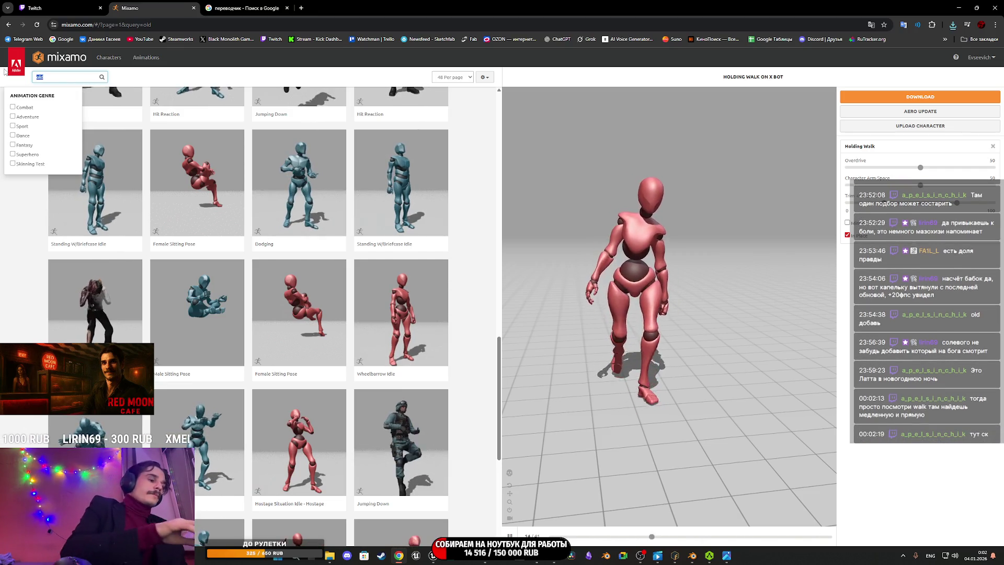
text(idle)
key(Return)
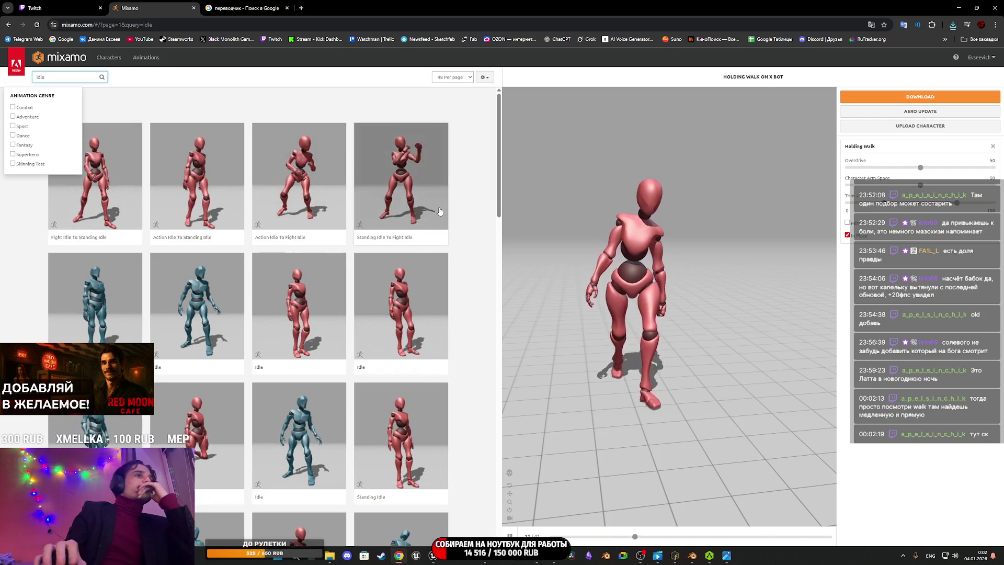
click(464, 270)
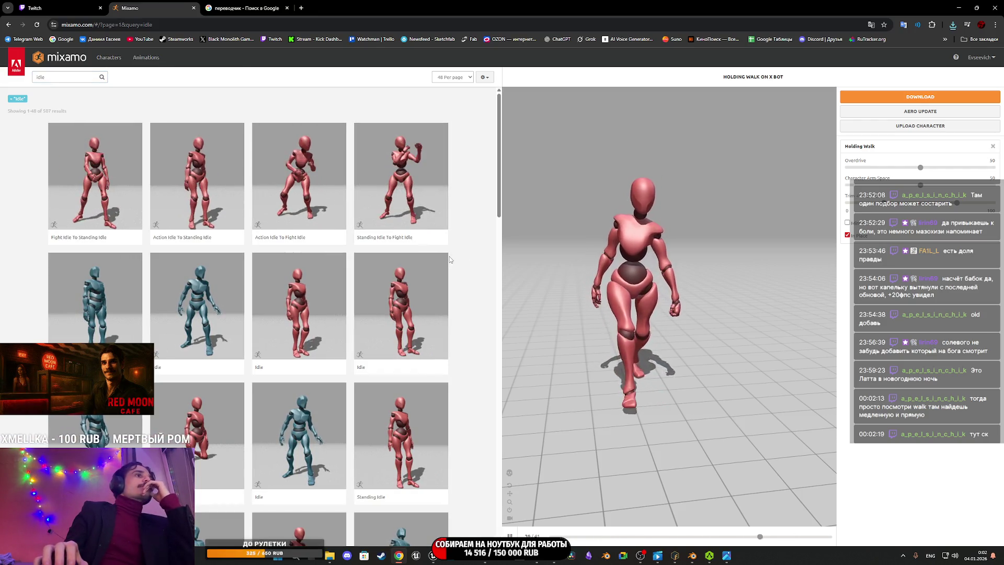
scroll(449, 256, down, 3)
scroll(450, 259, down, 5)
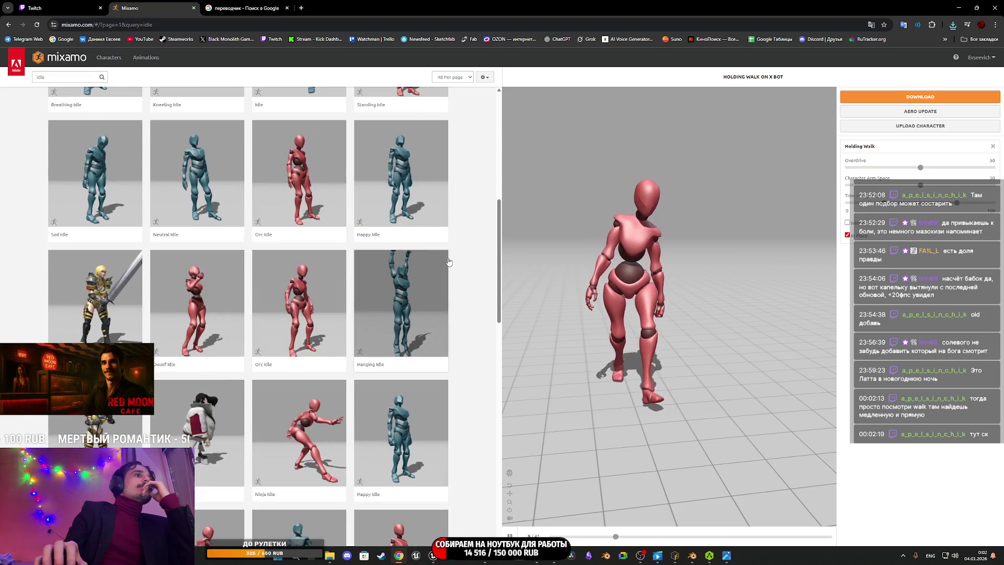
click(309, 306)
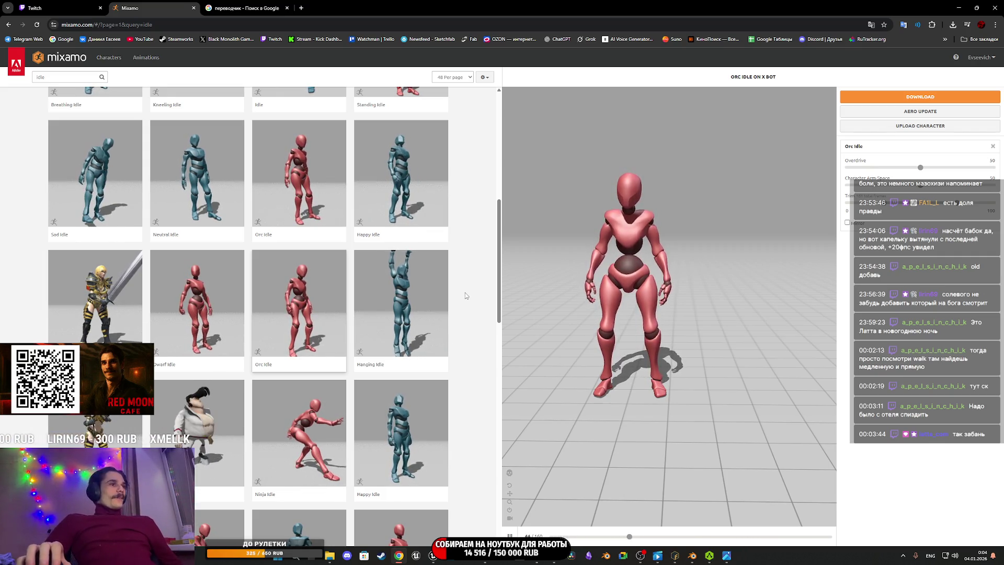
Step: Scroll through the first page of idle results while Orc Idle plays on X Bot
scroll(465, 293, down, 3)
scroll(334, 256, up, 3)
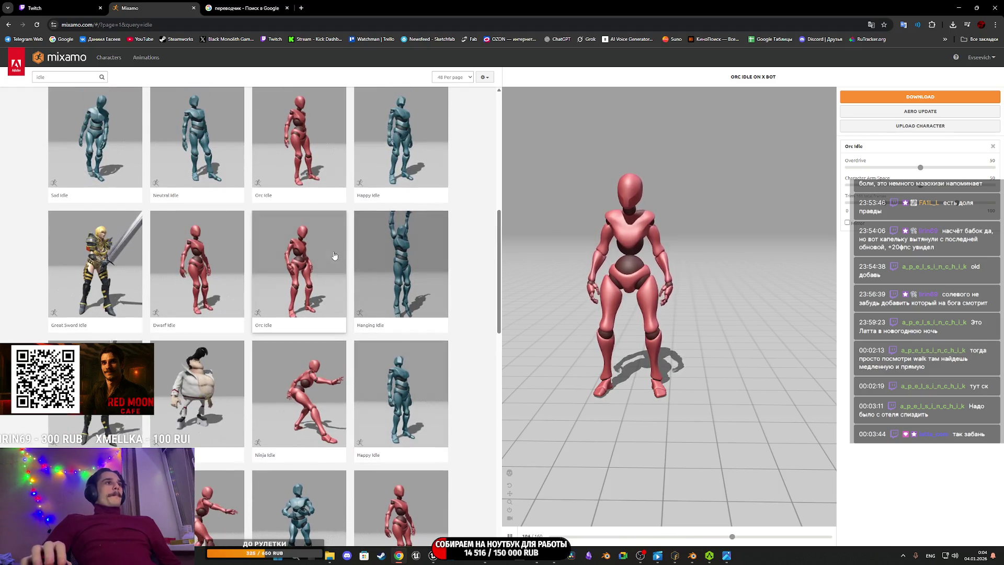
scroll(293, 277, down, 6)
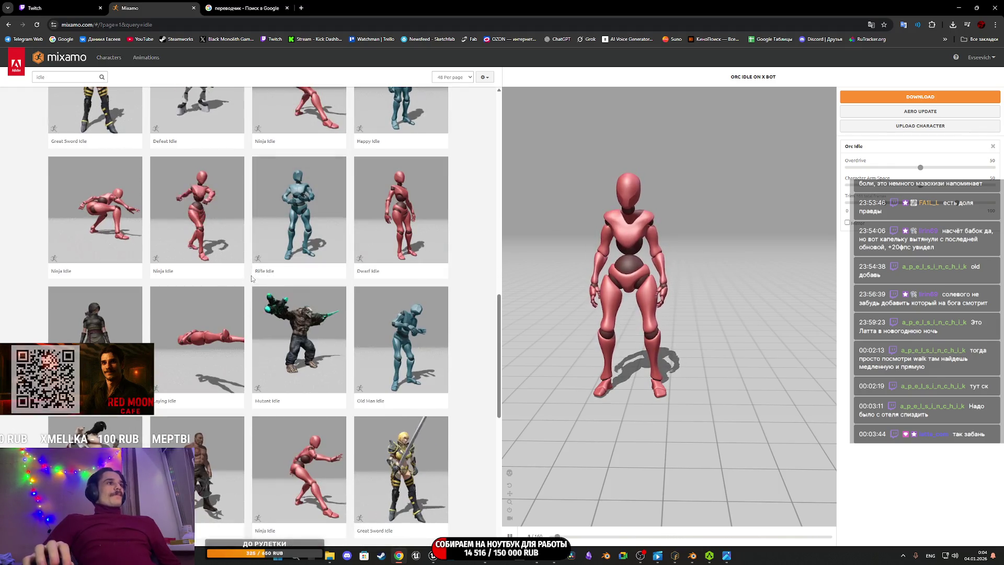
scroll(254, 283, down, 4)
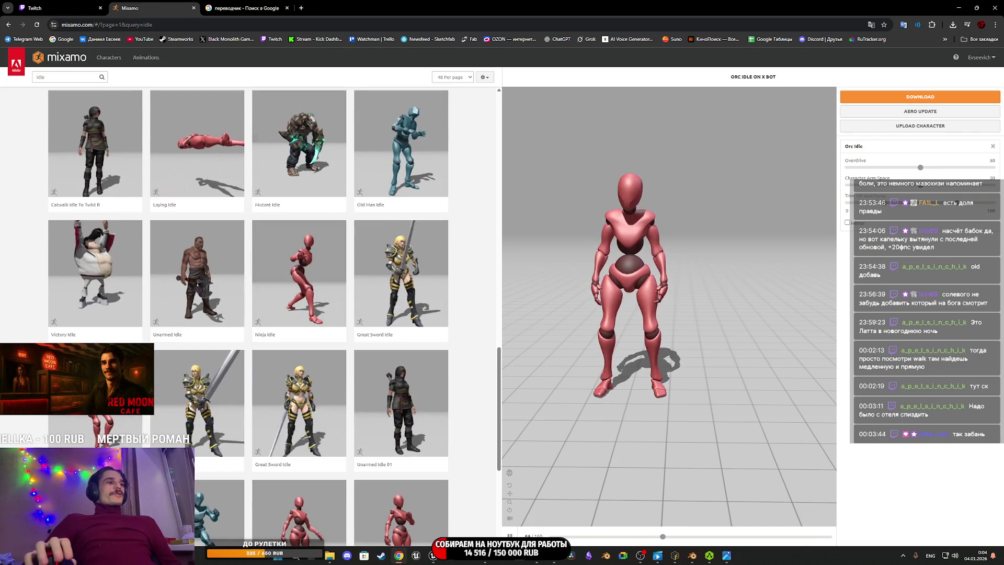
scroll(369, 343, down, 4)
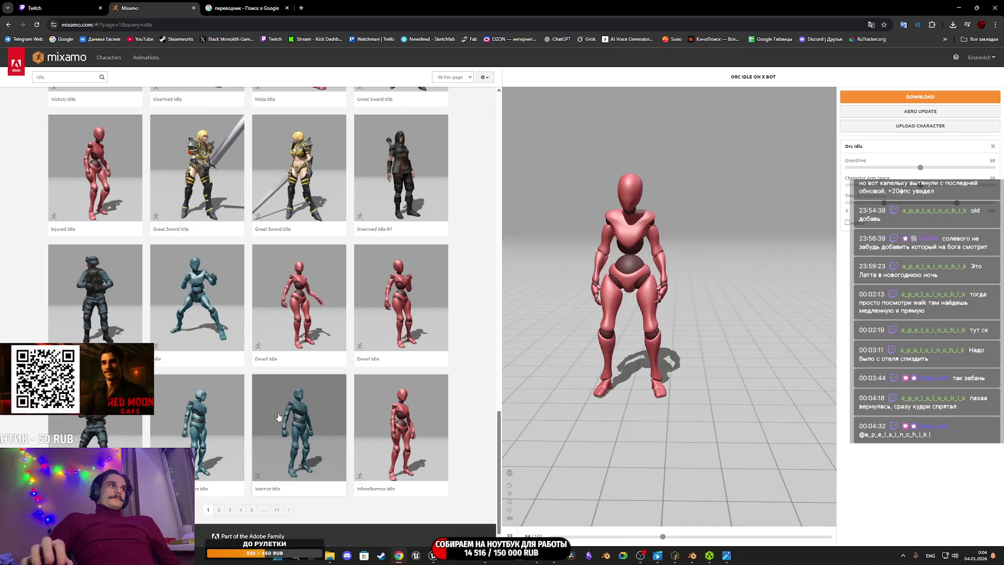
Step: On page 2 of idle results, preview Unarmed Idle 01, then Injured Hurting Idle
click(218, 510)
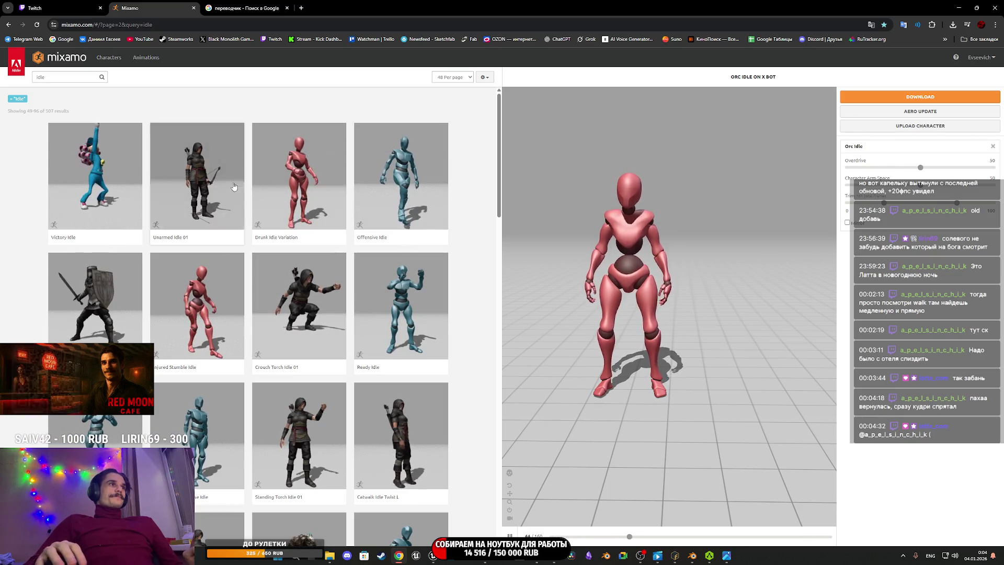
click(201, 183)
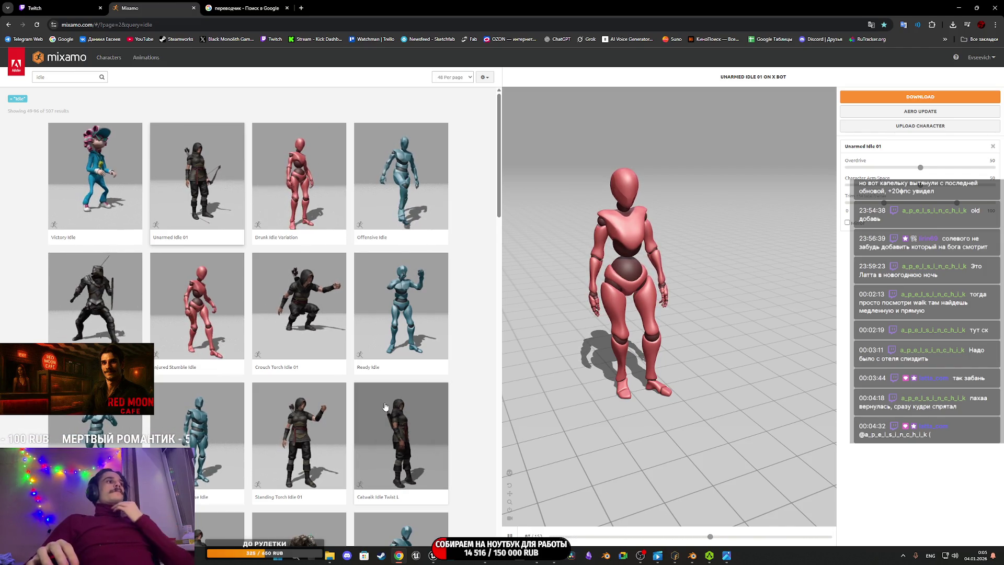
scroll(319, 366, down, 10)
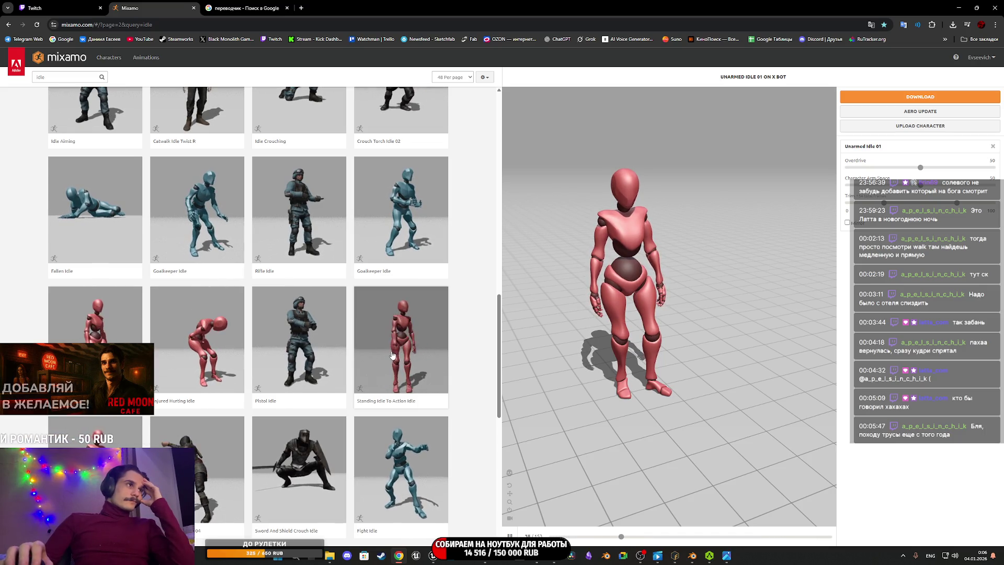
click(207, 336)
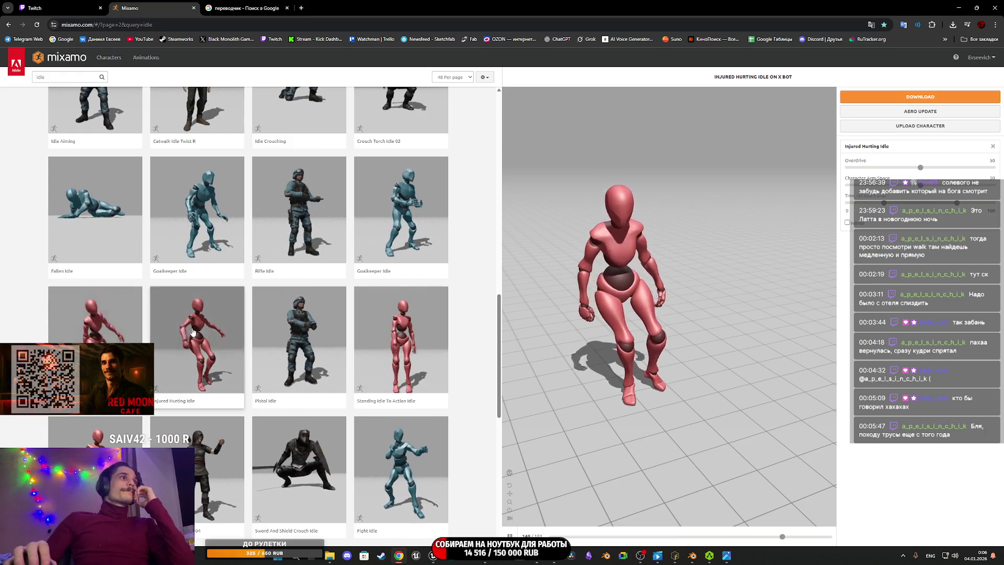
scroll(308, 317, down, 5)
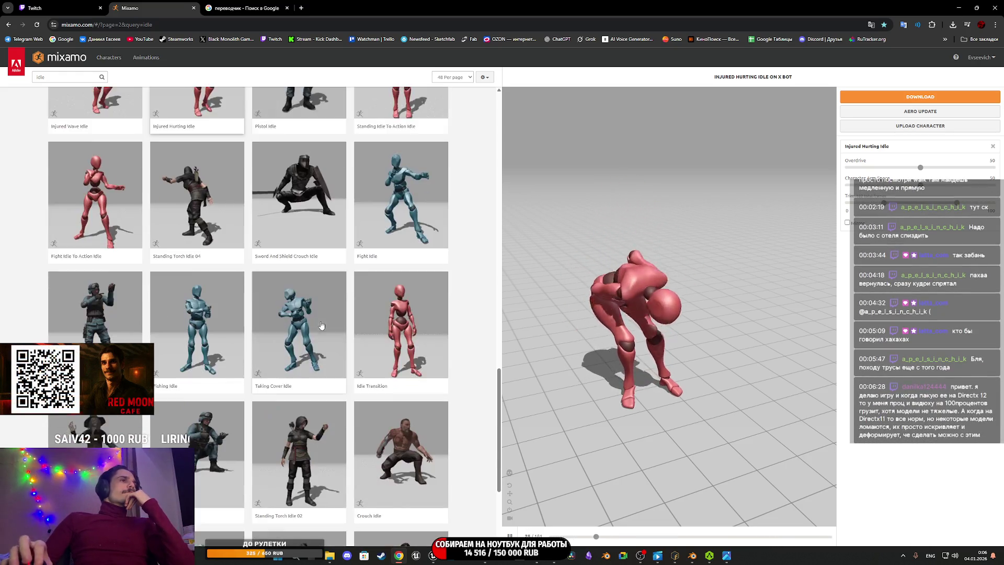
scroll(320, 324, down, 3)
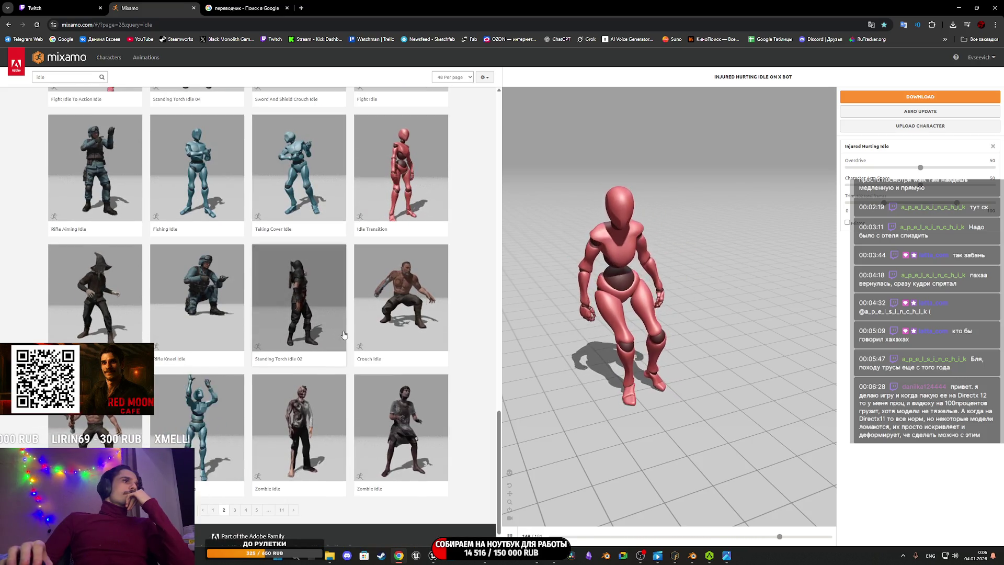
scroll(303, 408, down, 1)
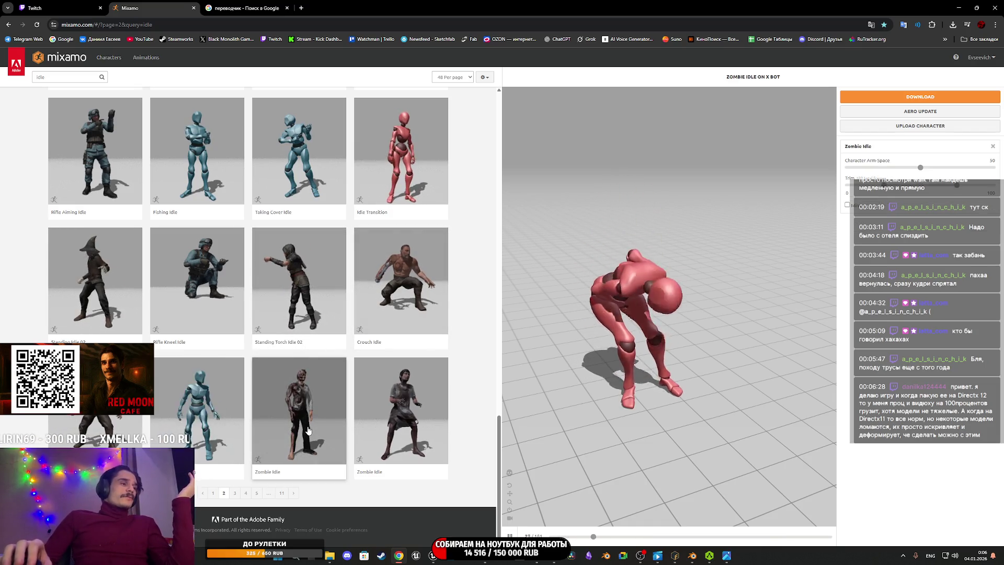
Step: Preview both Zombie Idle variants on X Bot from the front, then go to results page 3
click(307, 426)
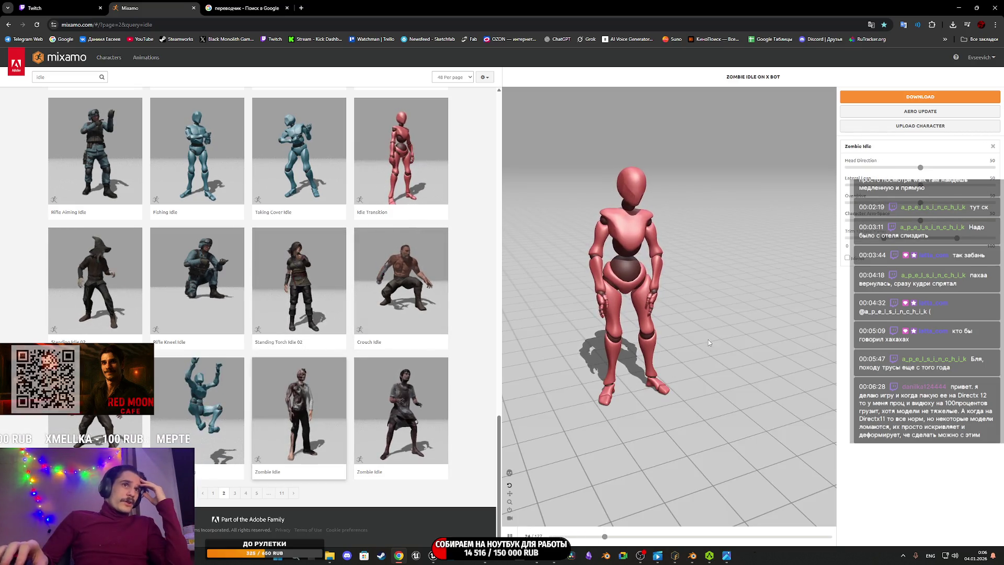
mouse_move(751, 343)
mouse_down()
mouse_move(691, 349)
mouse_move(733, 331)
mouse_up()
scroll(701, 348, up, 2)
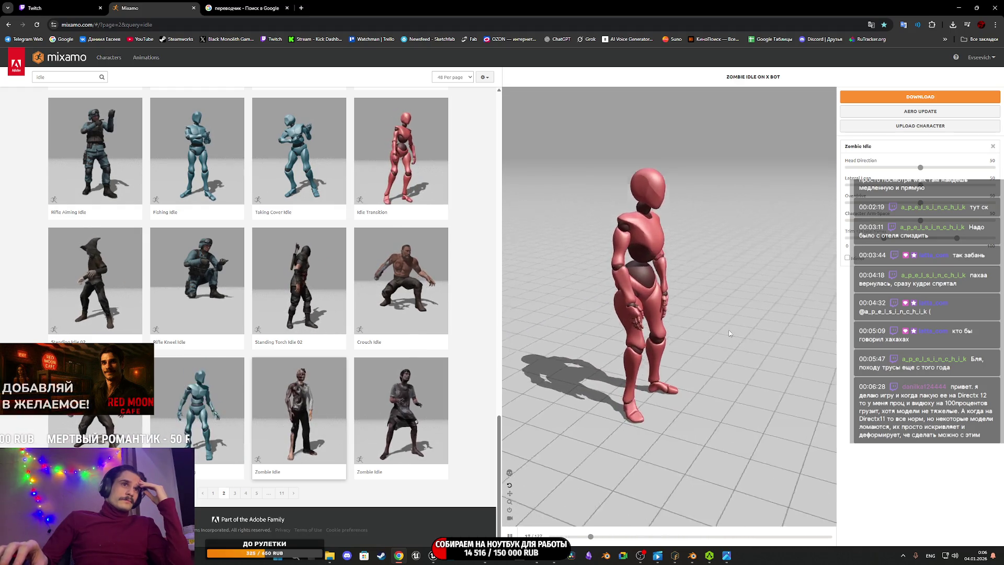
scroll(629, 358, up, 2)
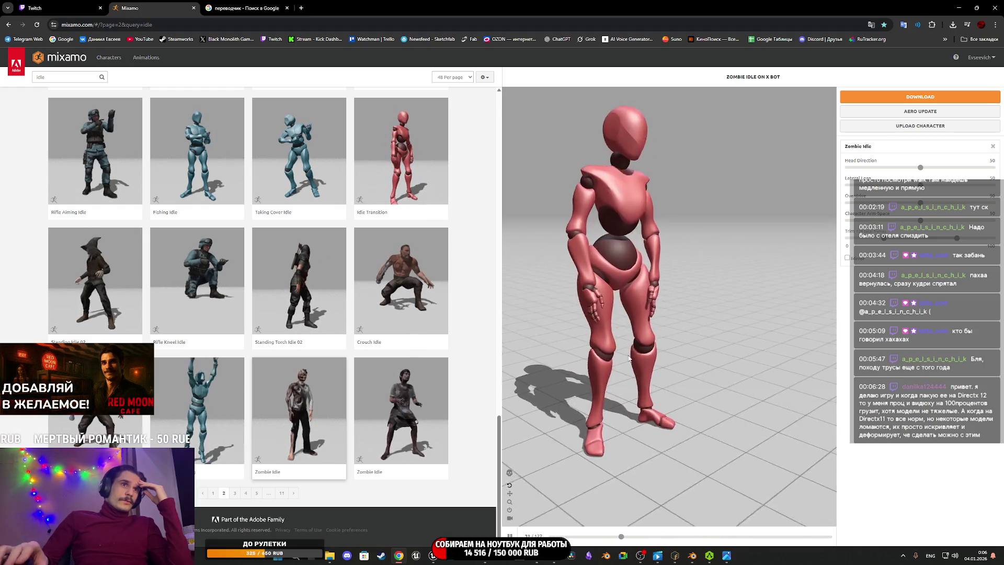
scroll(628, 358, up, 6)
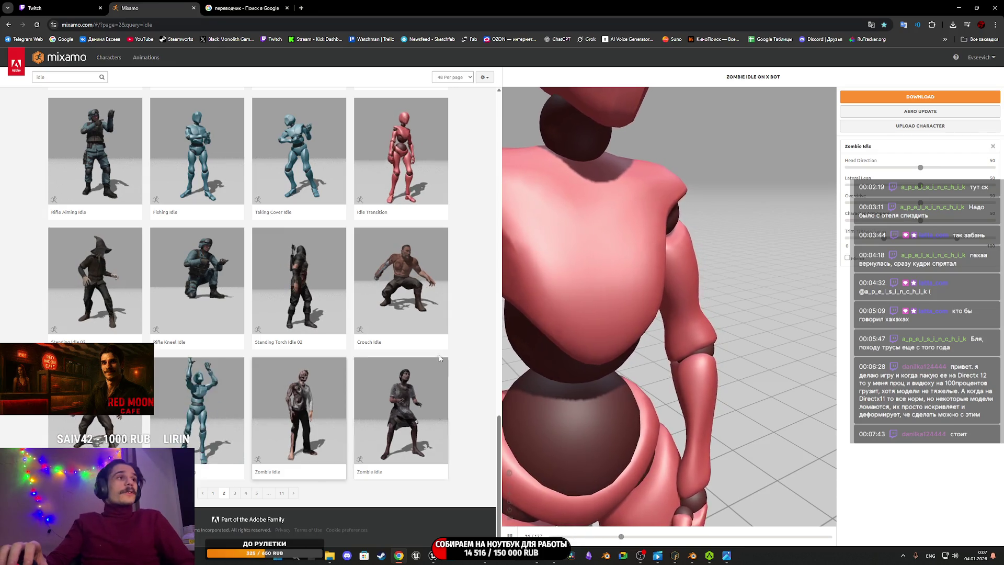
click(439, 397)
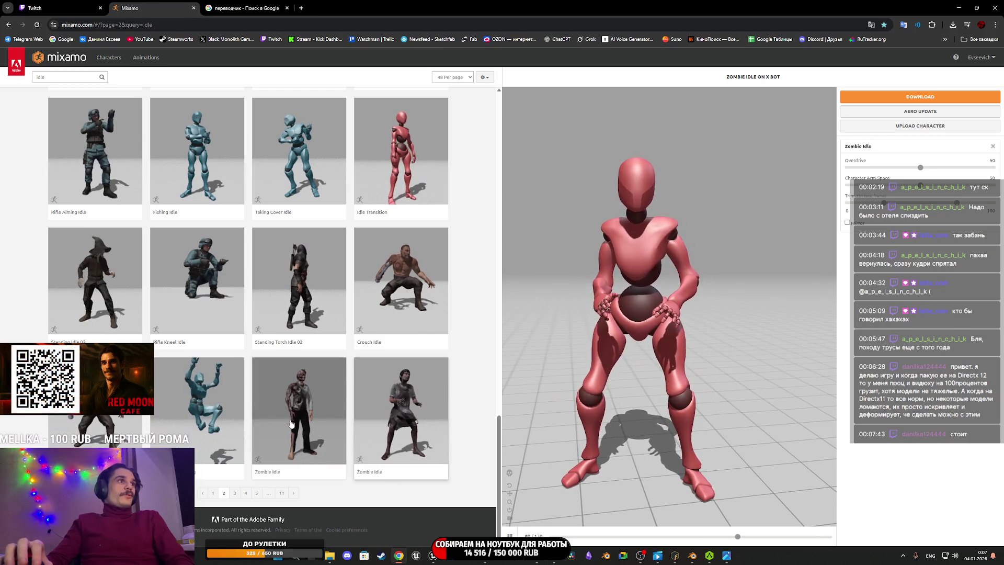
click(234, 493)
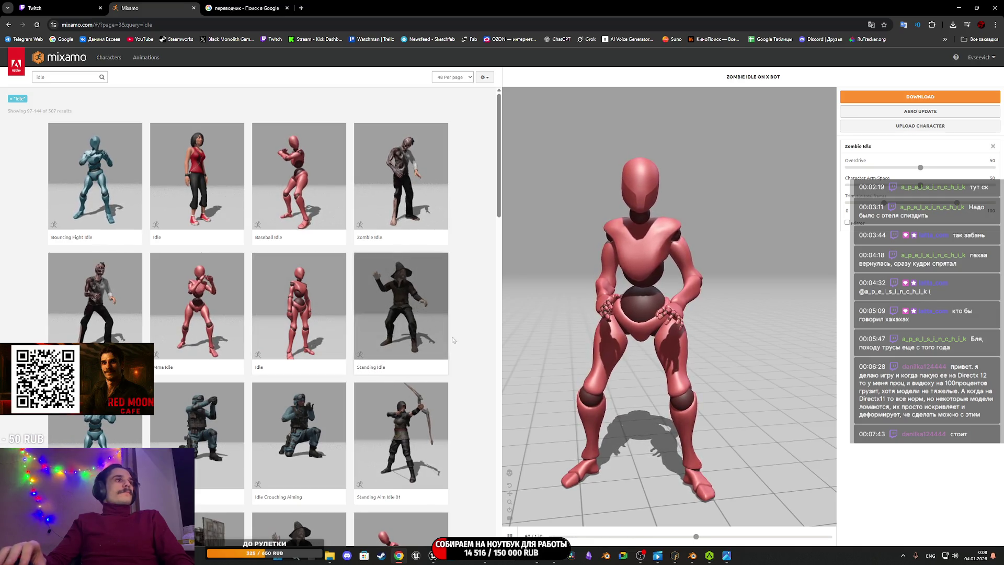
Step: Browse page 3 of the idle results, then go to page 4
scroll(451, 367, down, 4)
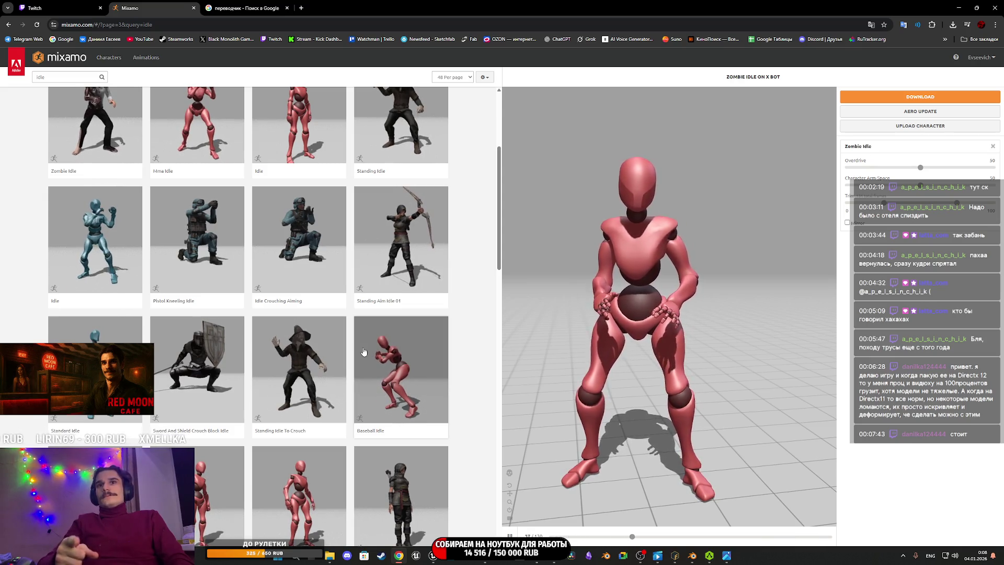
scroll(372, 389, up, 1)
scroll(373, 393, up, 3)
scroll(262, 388, down, 7)
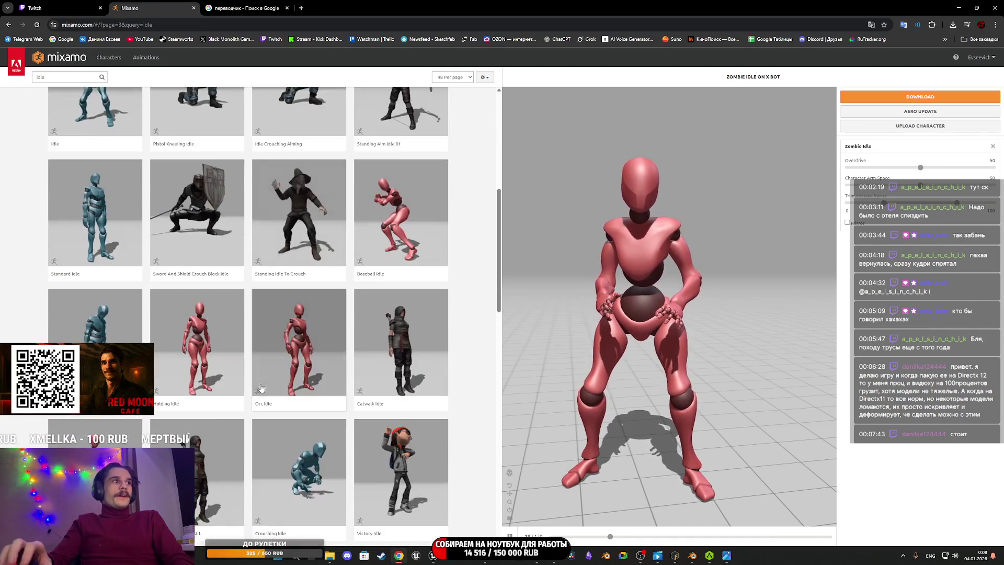
scroll(261, 388, down, 7)
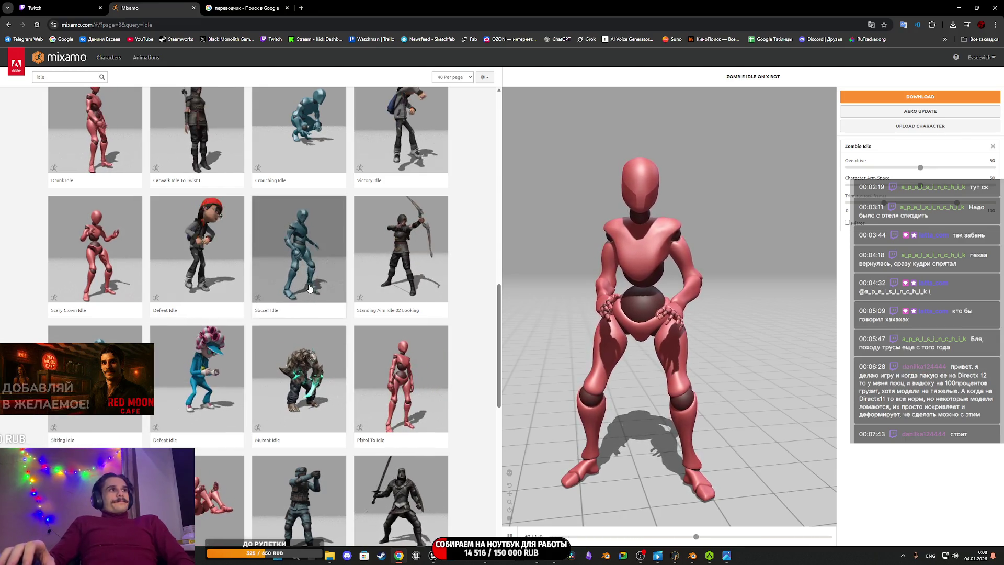
scroll(309, 288, down, 5)
scroll(308, 285, down, 2)
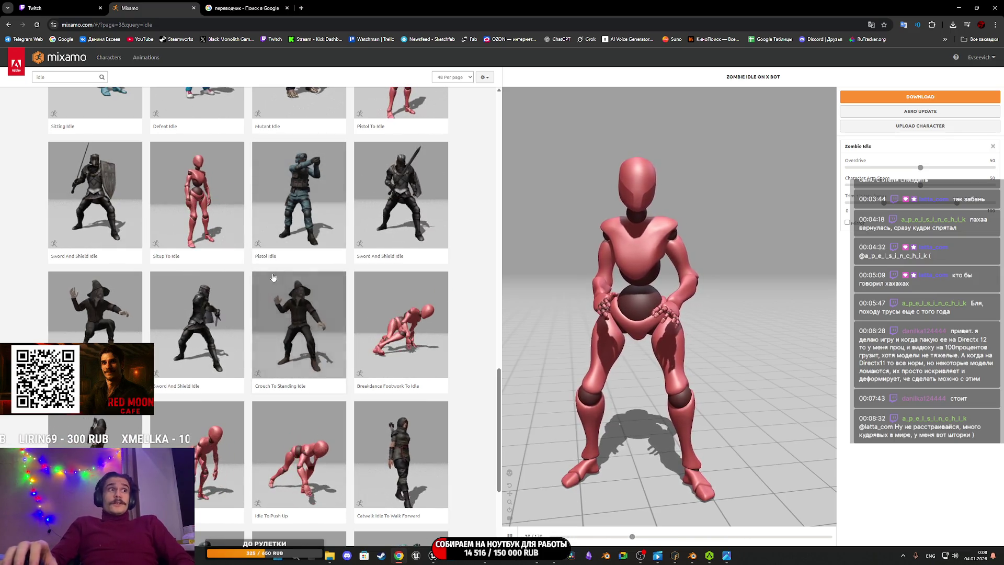
scroll(278, 275, down, 2)
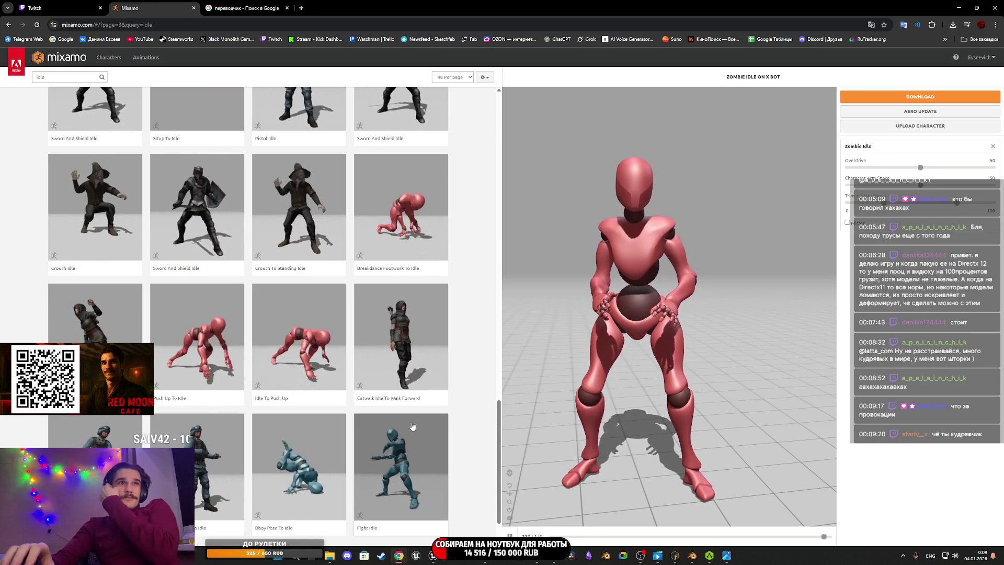
scroll(313, 460, down, 2)
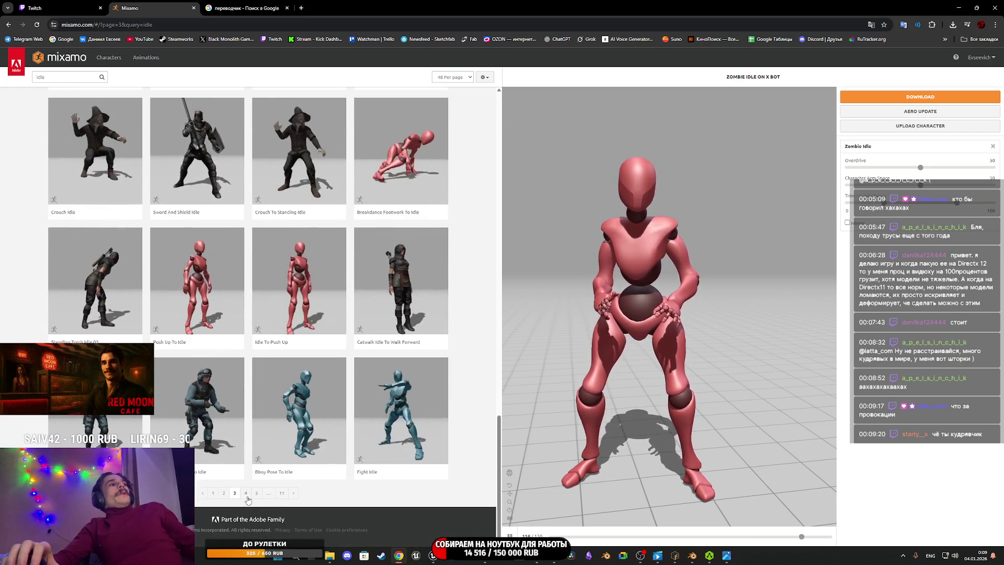
click(246, 494)
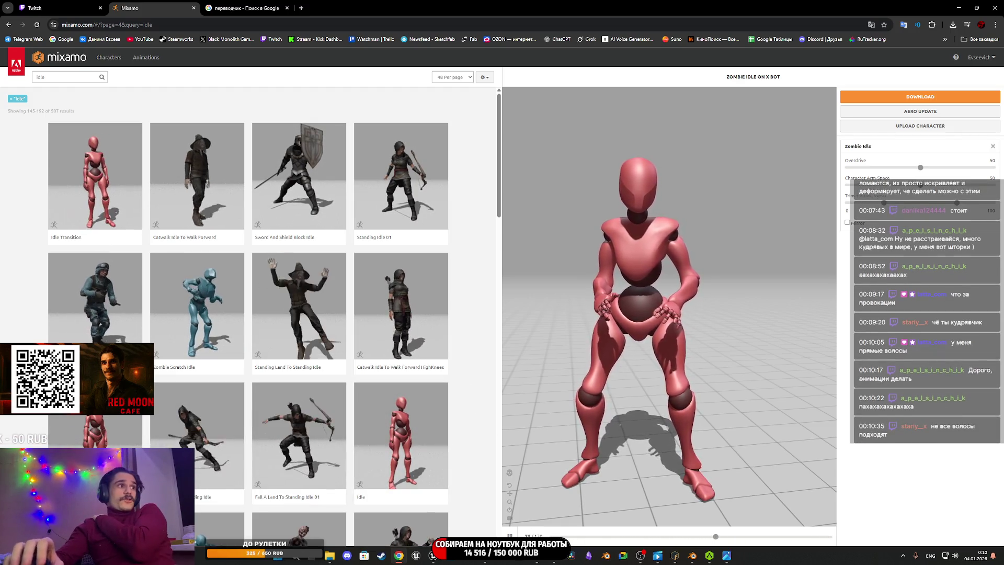
Step: Scroll down page 4 of the idle results past Idle Transition and Zombie Scratch Idle
scroll(307, 285, down, 2)
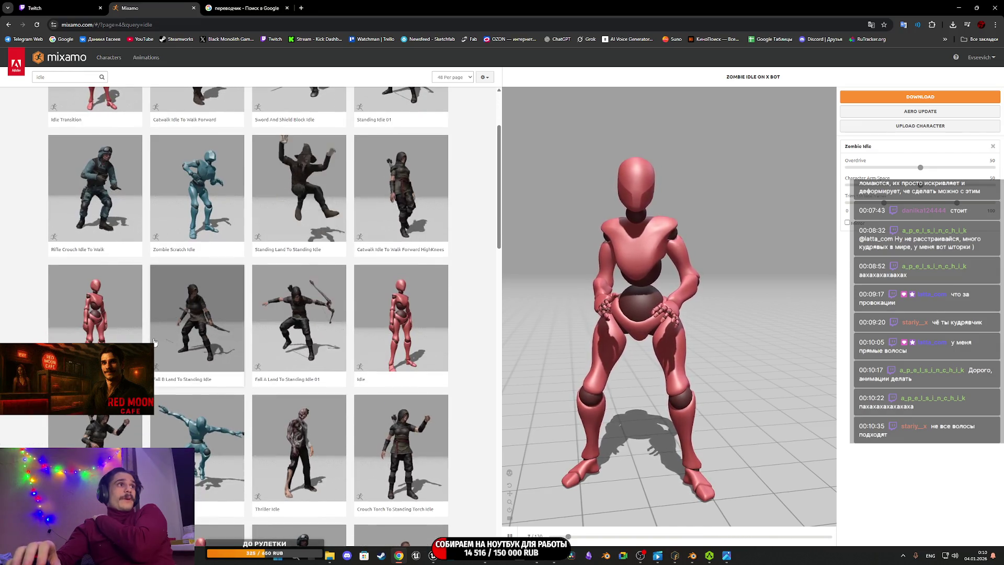
scroll(307, 285, down, 3)
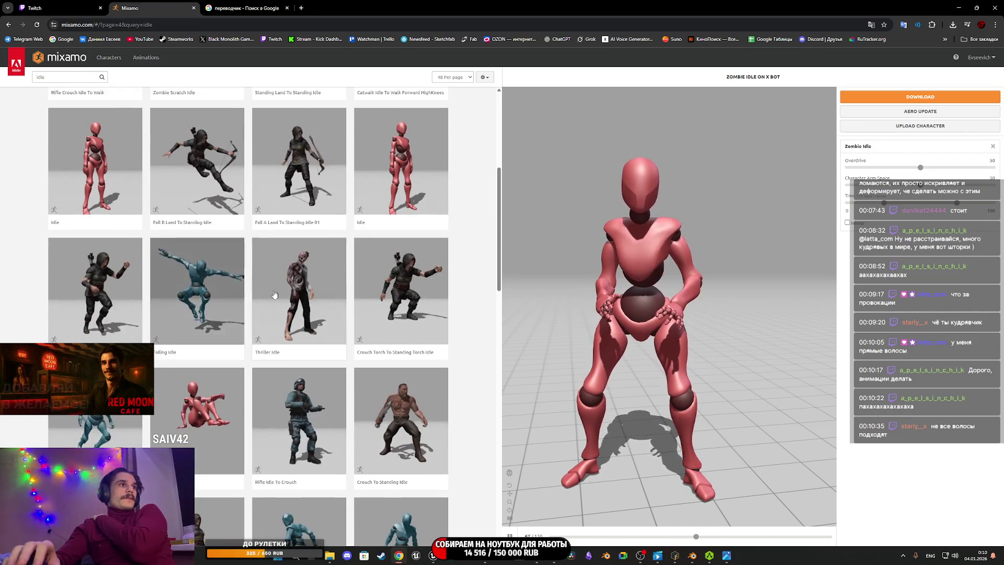
Step: Preview Thriller Idle on X Bot and look through the nearby idle results
click(284, 298)
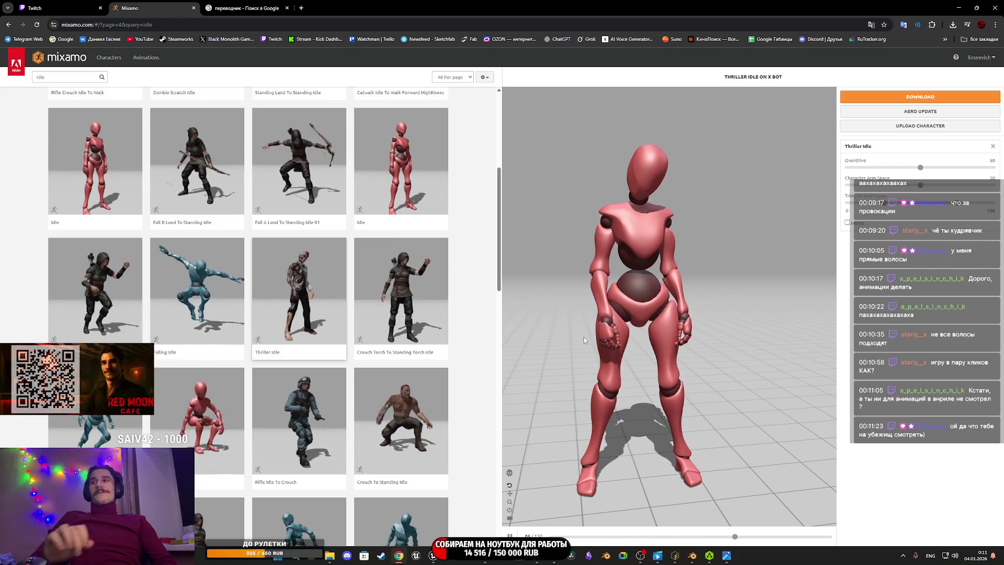
scroll(491, 305, down, 2)
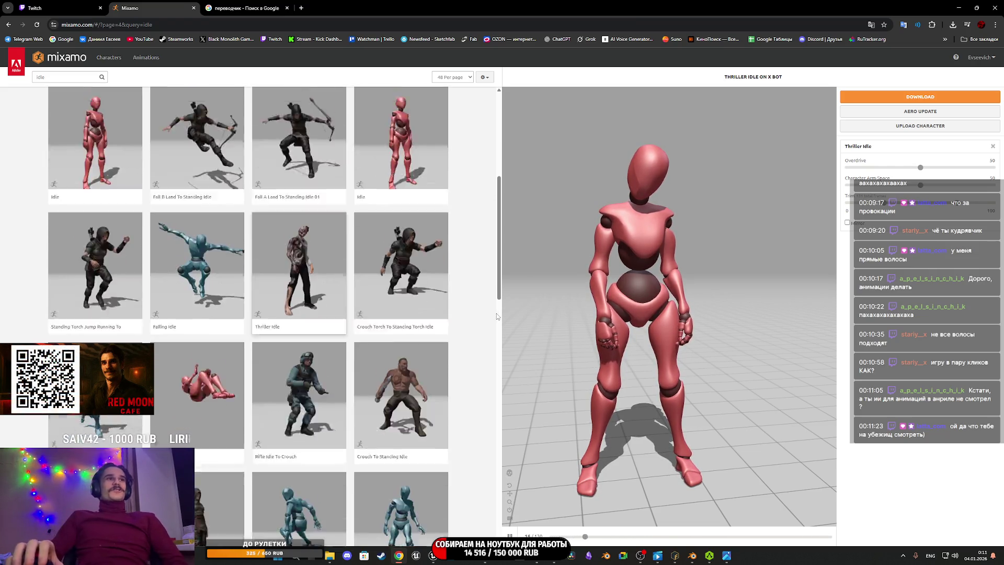
scroll(486, 311, up, 2)
scroll(481, 317, down, 2)
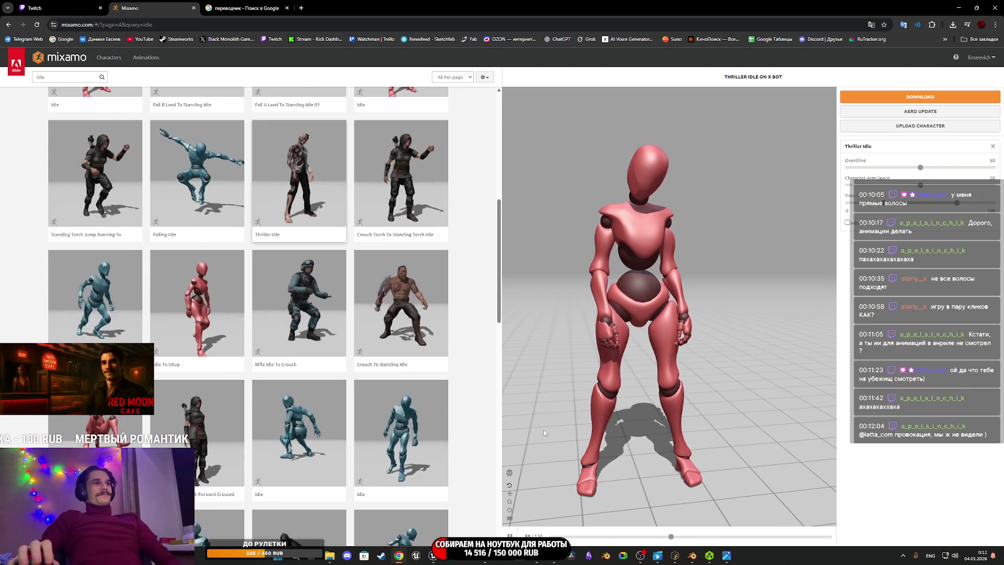
scroll(258, 370, down, 4)
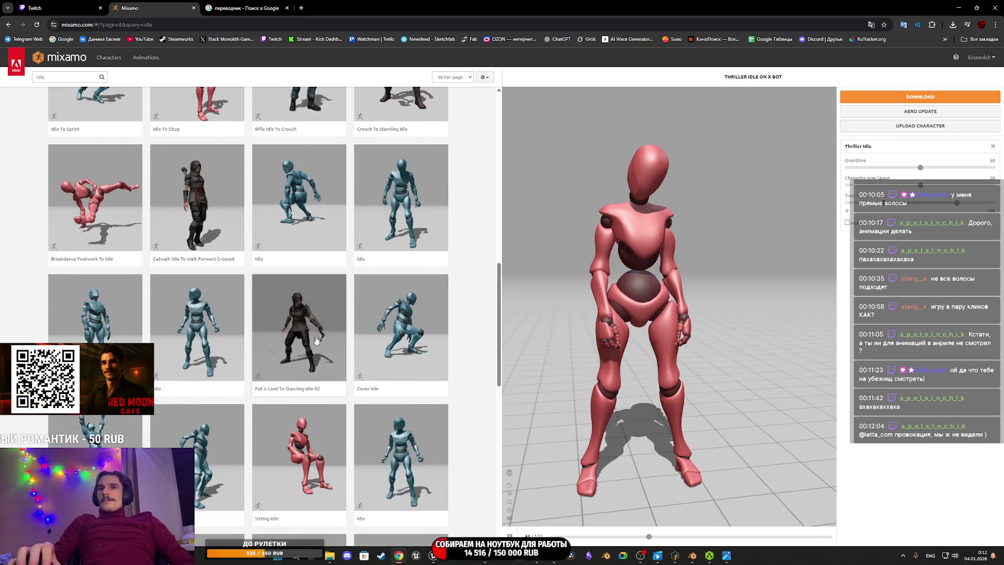
Step: Browse further down the idle results, then switch to the Unreal Engine editor
scroll(483, 384, down, 1)
scroll(483, 385, down, 3)
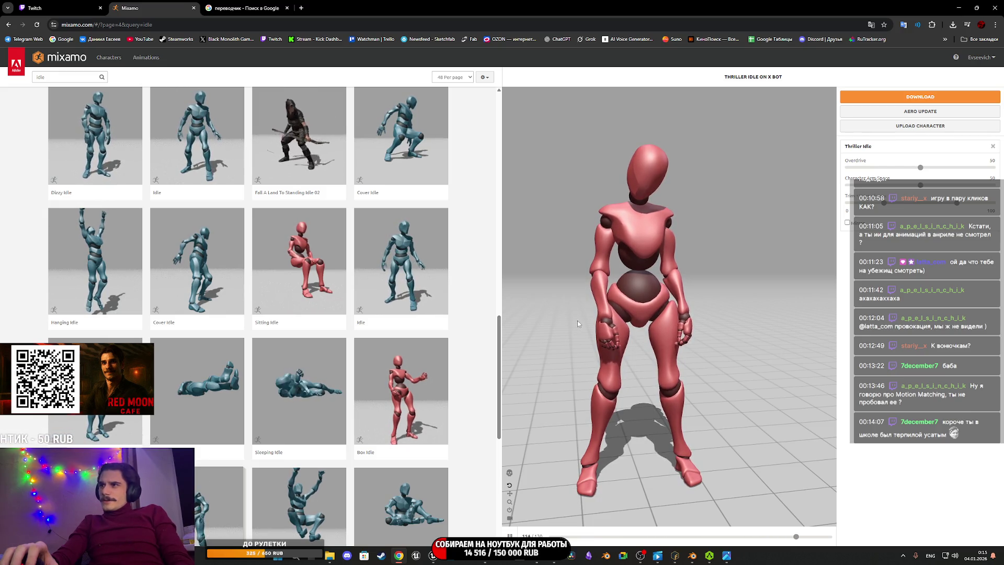
key(alt+Tab)
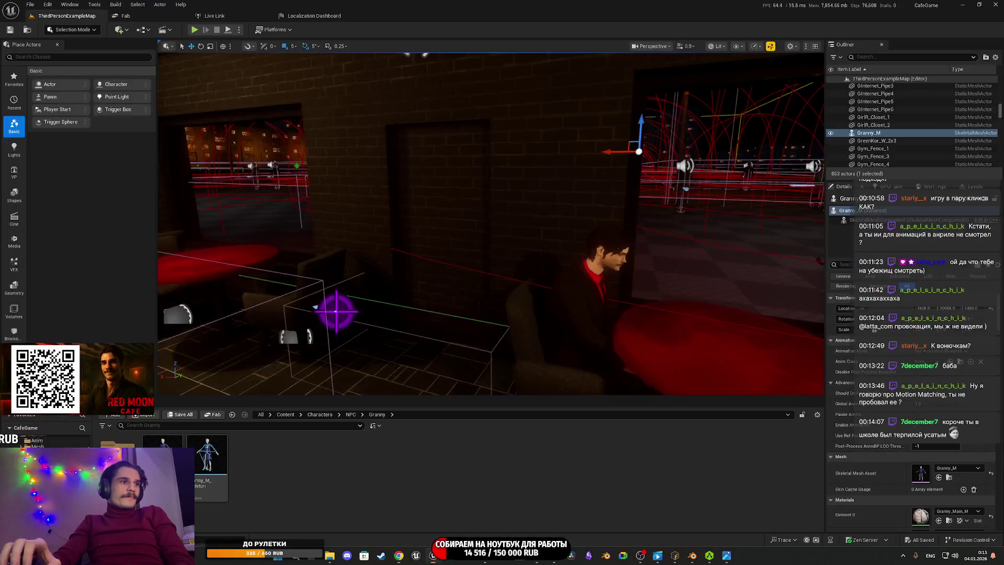
click(48, 4)
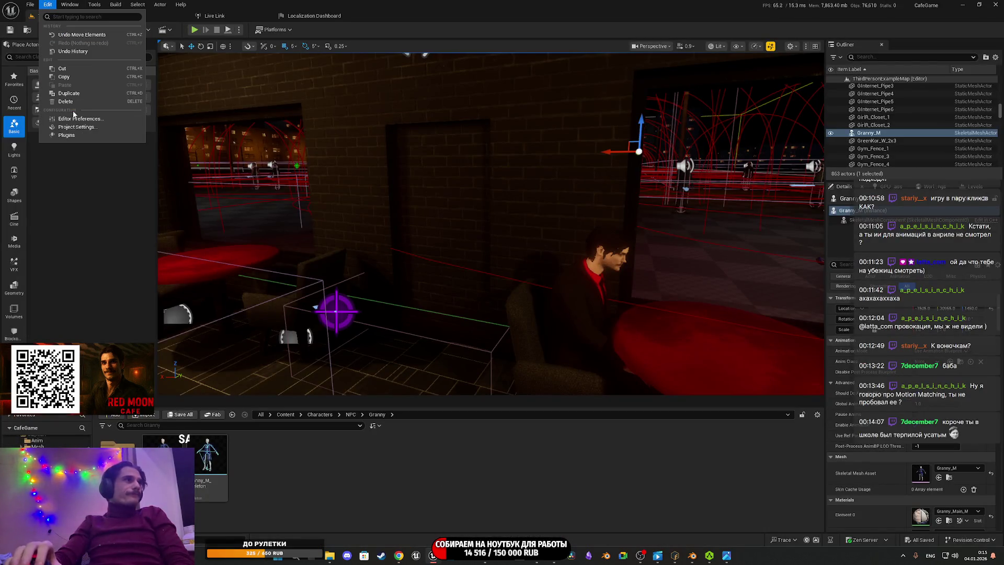
click(76, 129)
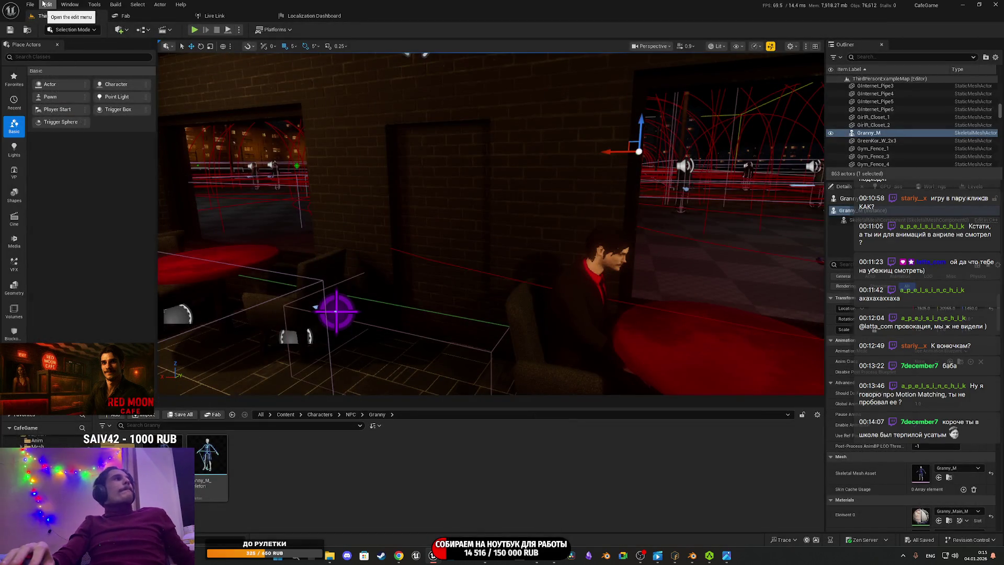
click(48, 4)
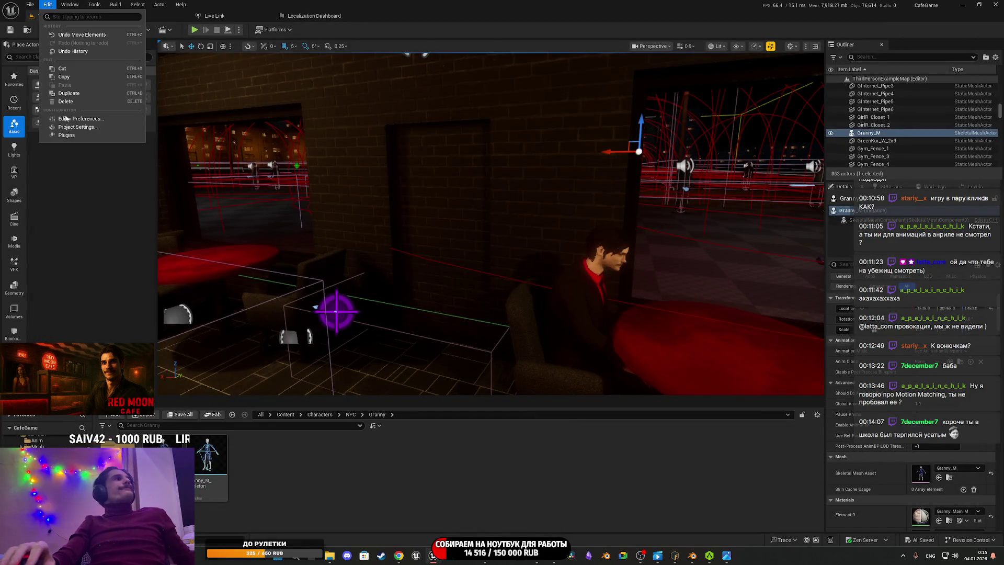
click(79, 135)
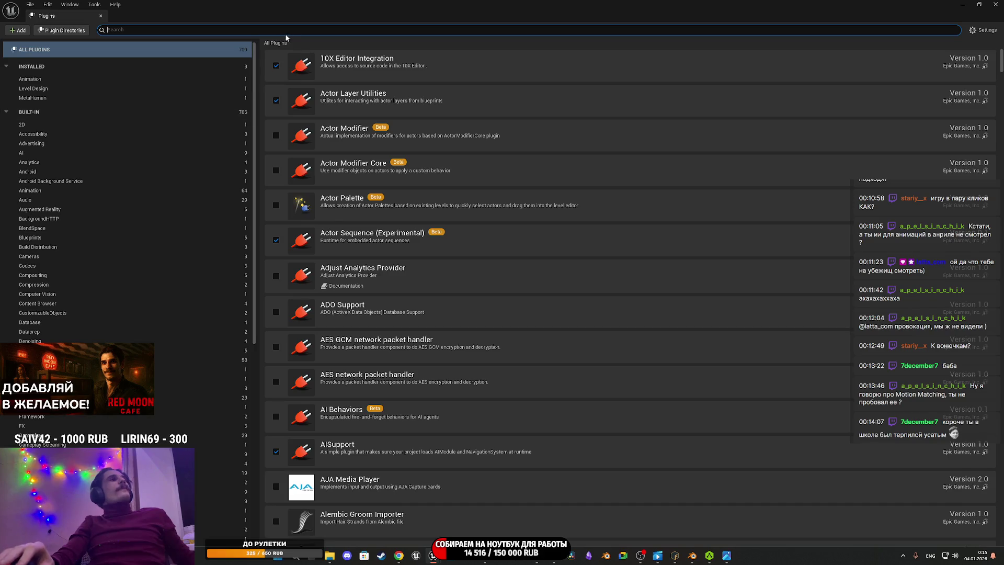
text(mo)
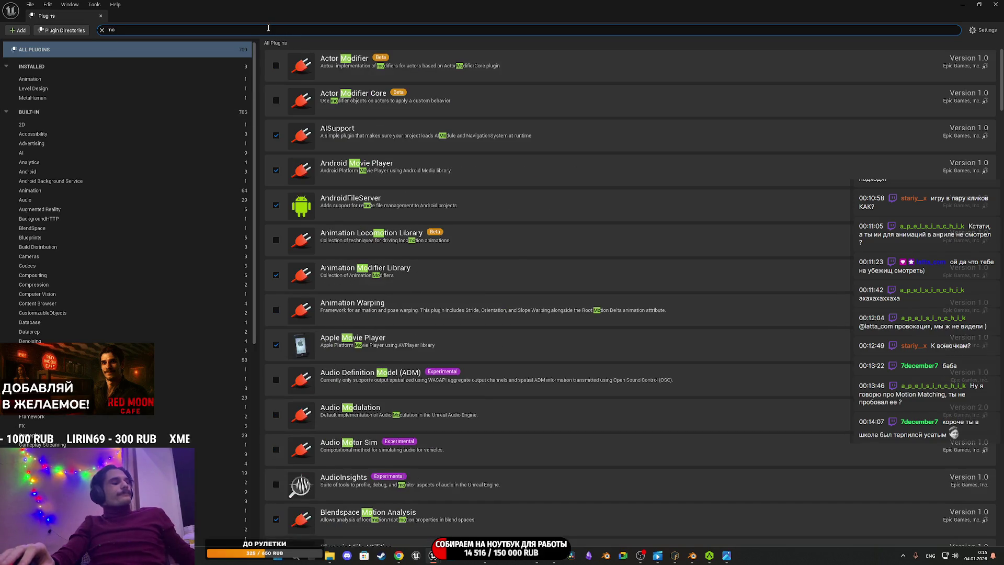
text(tion mat)
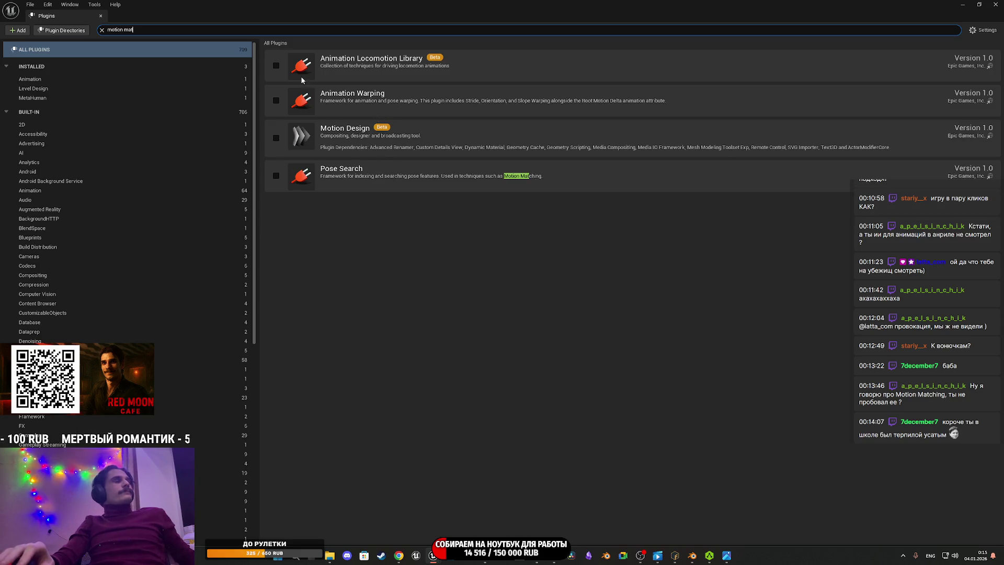
click(995, 4)
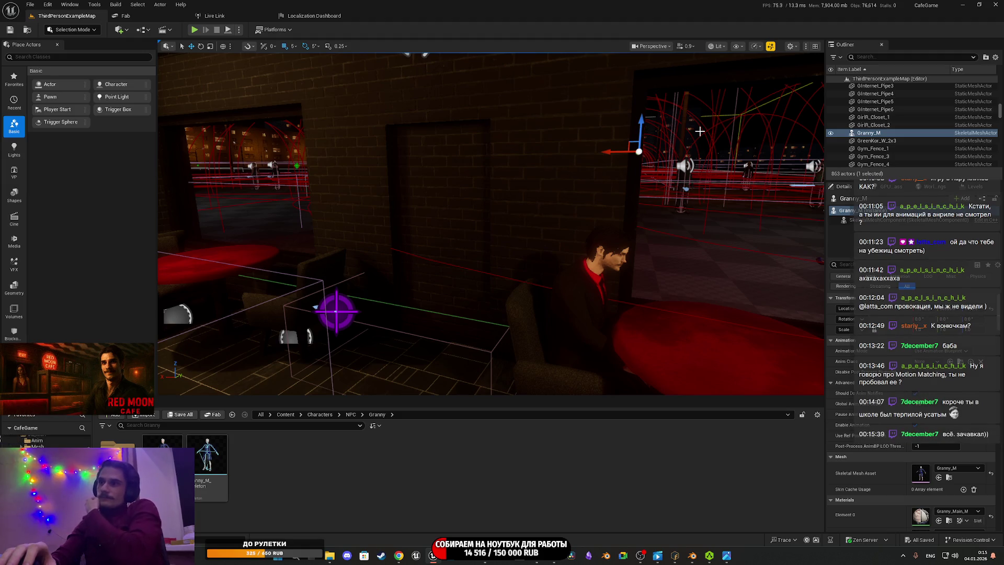
drag(700, 131, 711, 133)
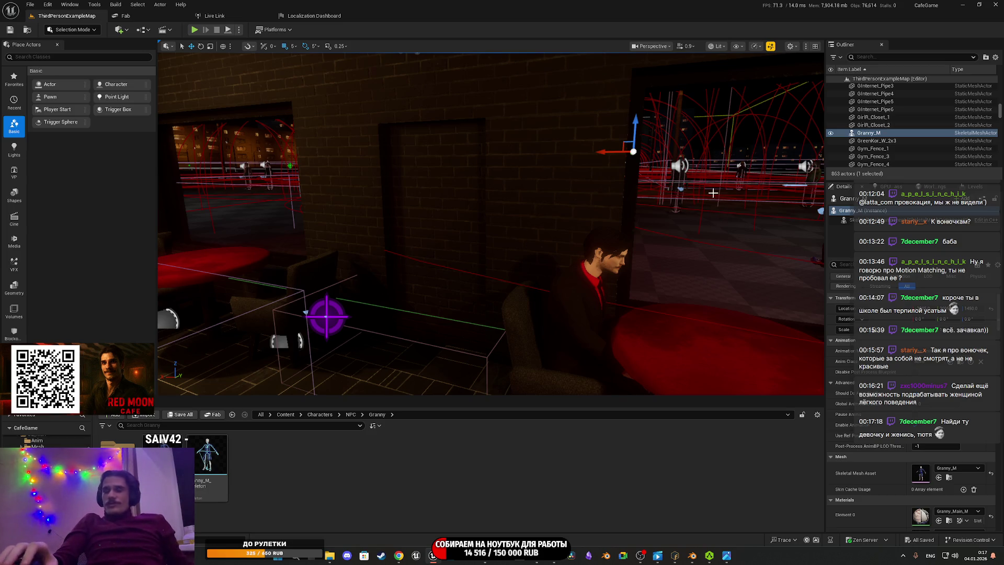
drag(462, 296, 487, 282)
drag(425, 347, 425, 347)
drag(212, 395, 212, 395)
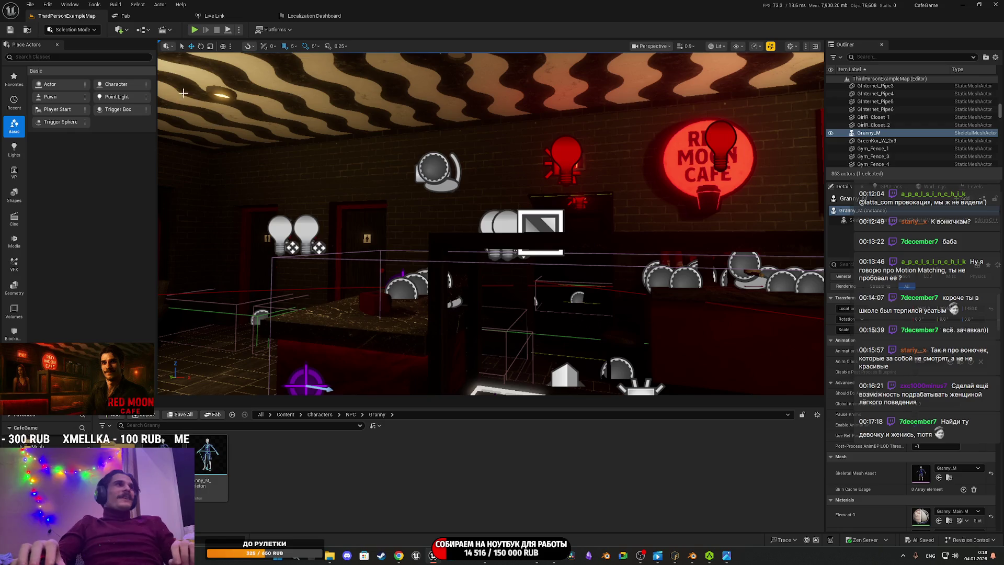
Step: Start playing the level in the editor and switch the game to full screen
click(195, 30)
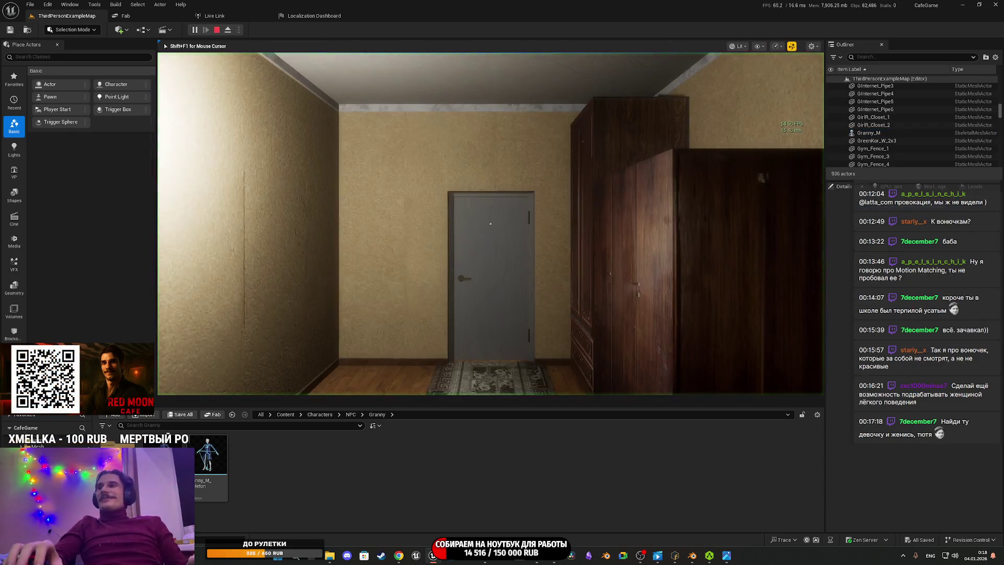
key(F11)
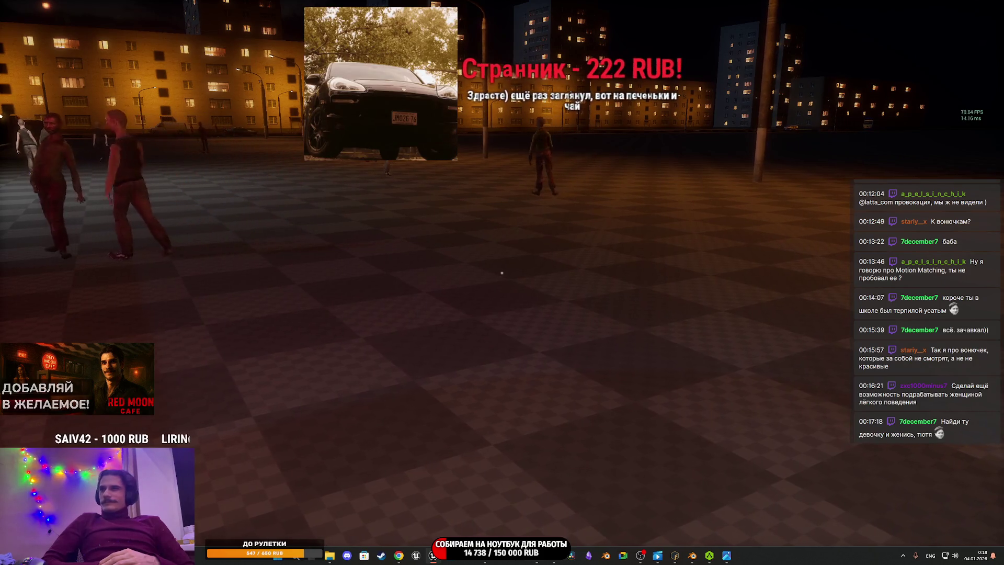
Step: Walk the player across the plaza, along the playground fence and through the iron gate into the courtyard
mouse_move(501, 272)
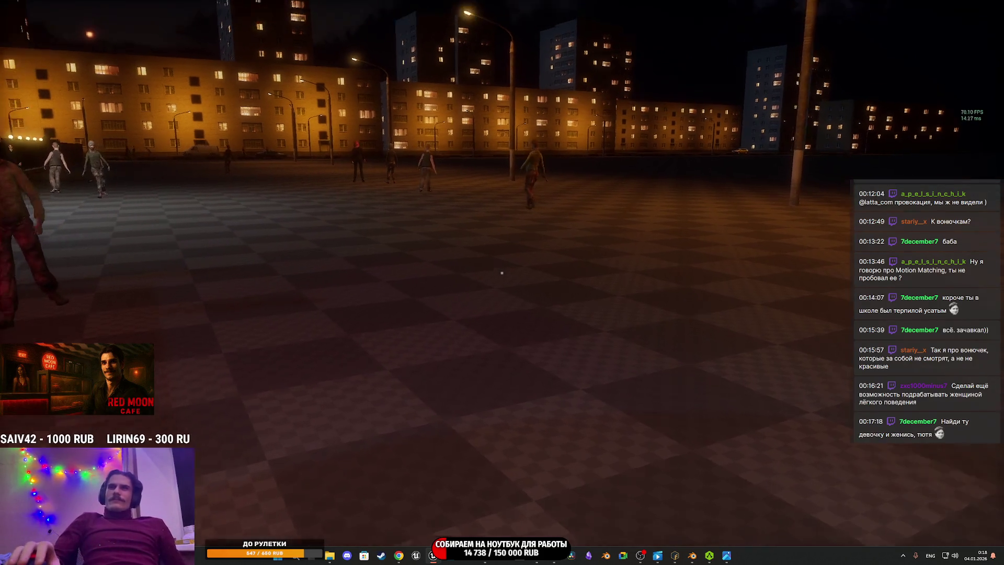
key(w)
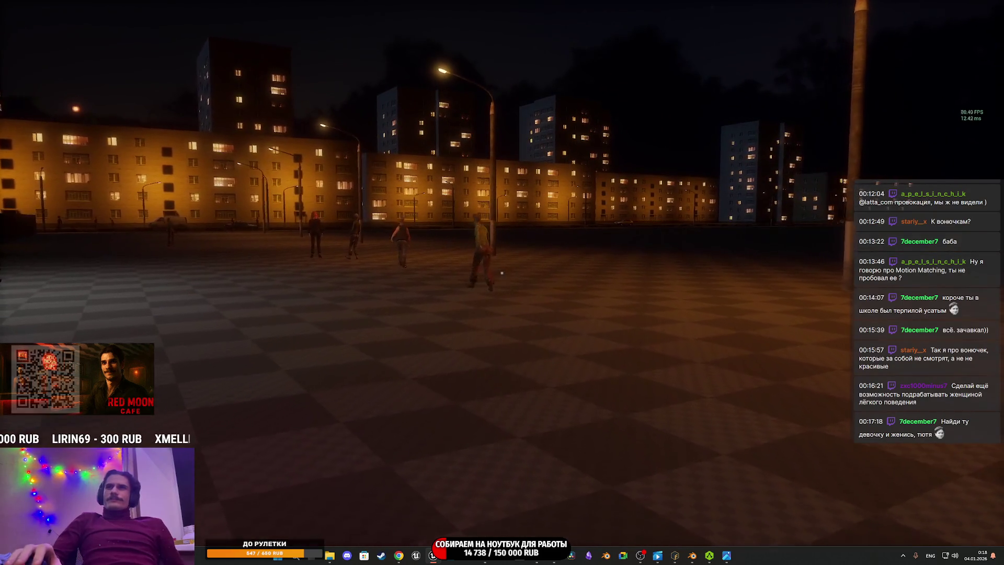
key(w)
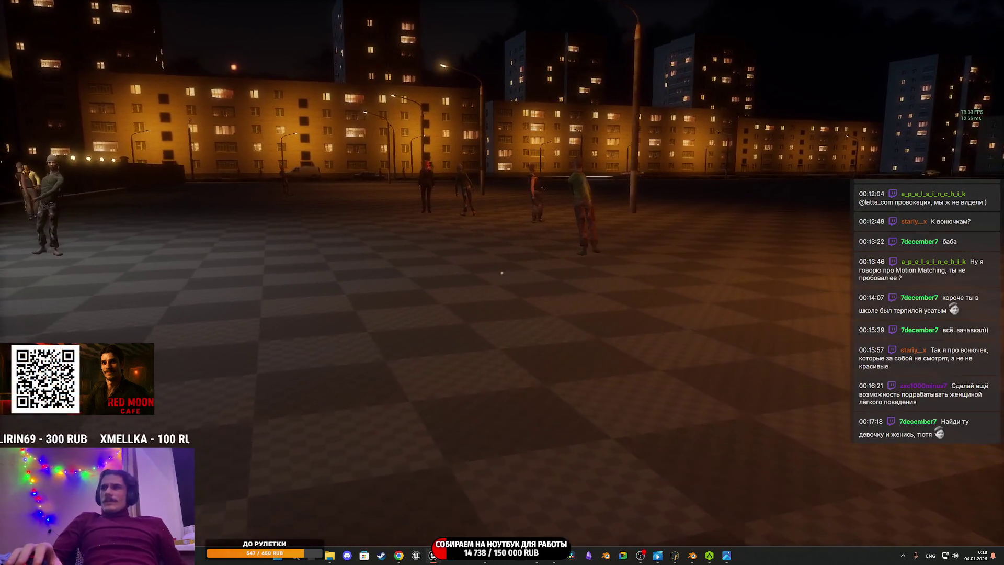
key(w)
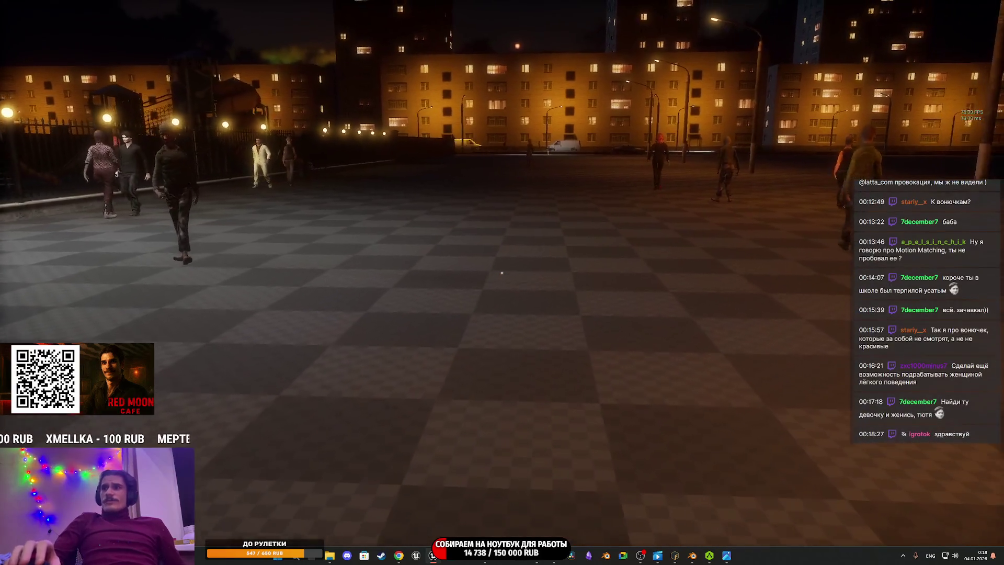
key(w)
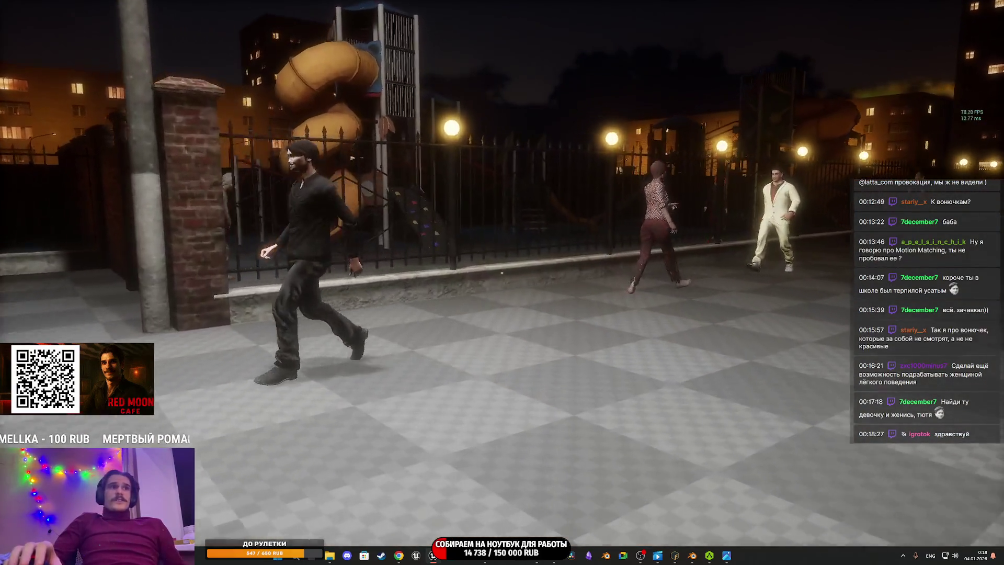
key(w)
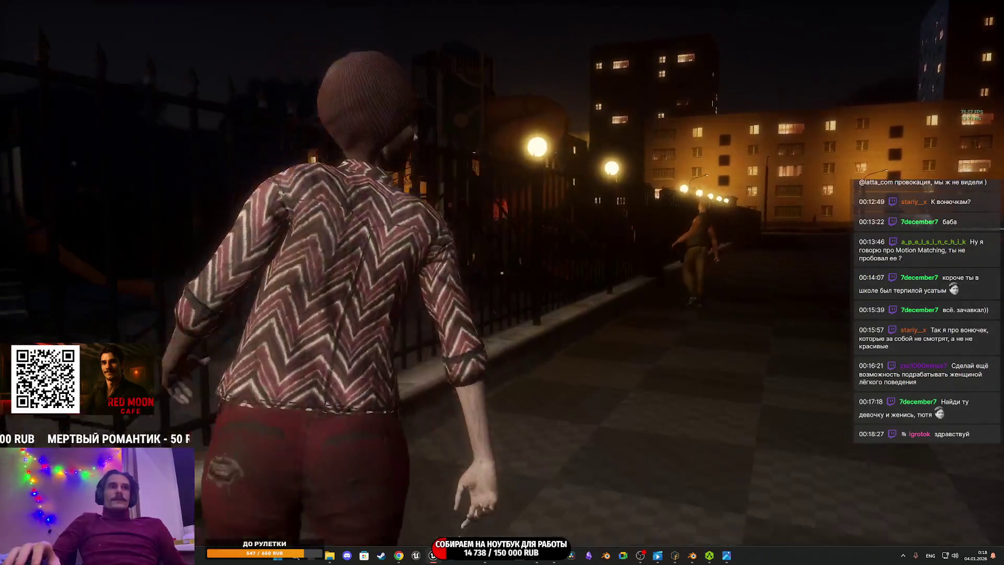
key(w)
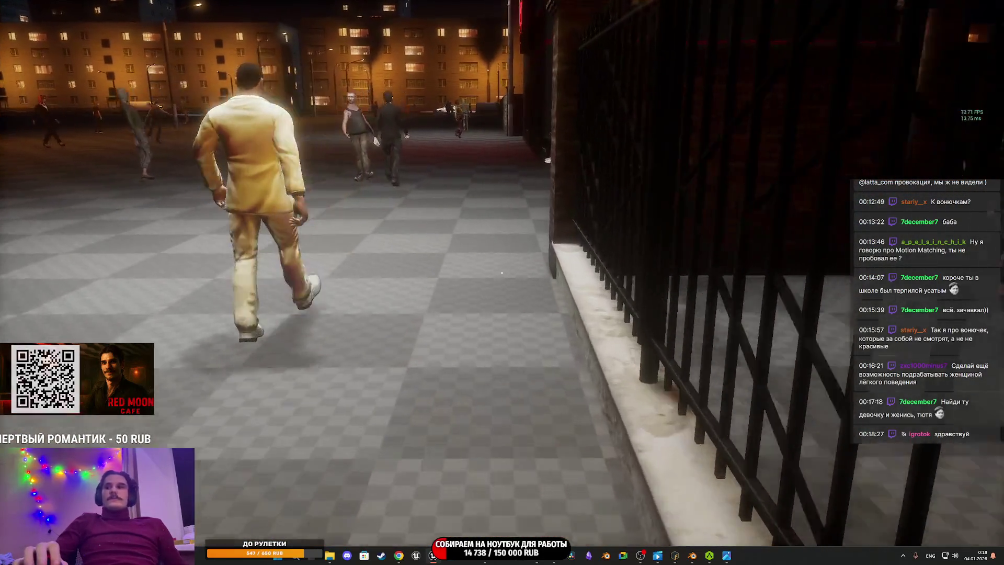
key(w)
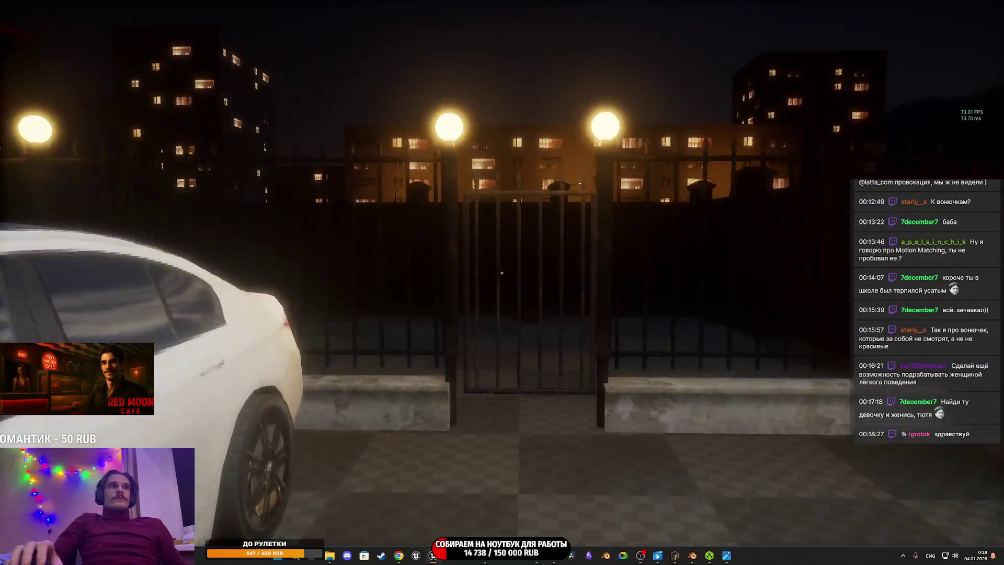
key(e)
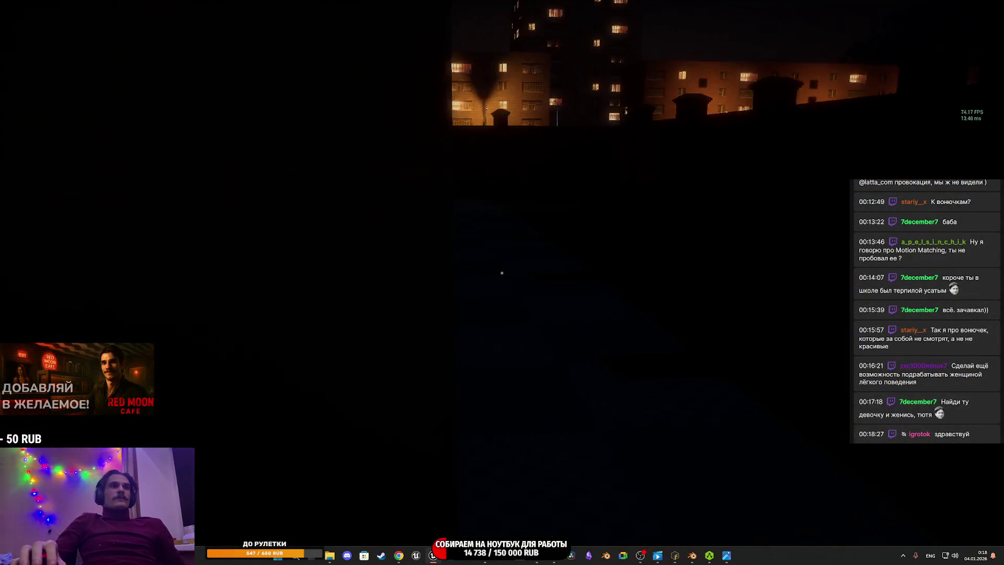
key(w)
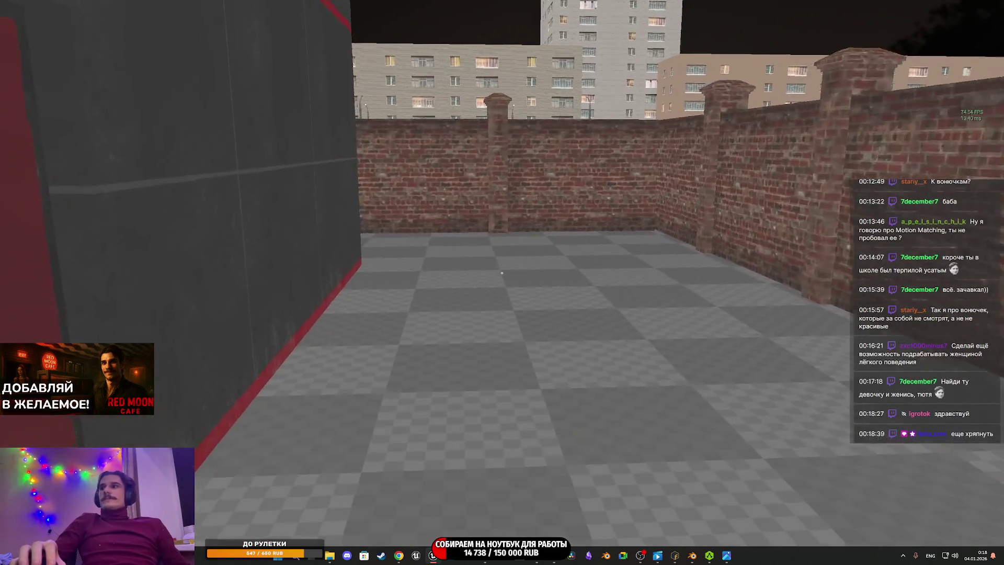
Step: Enter the lit cafe, sit in the free armchair, get up, then eject to the editor with F8
key(w)
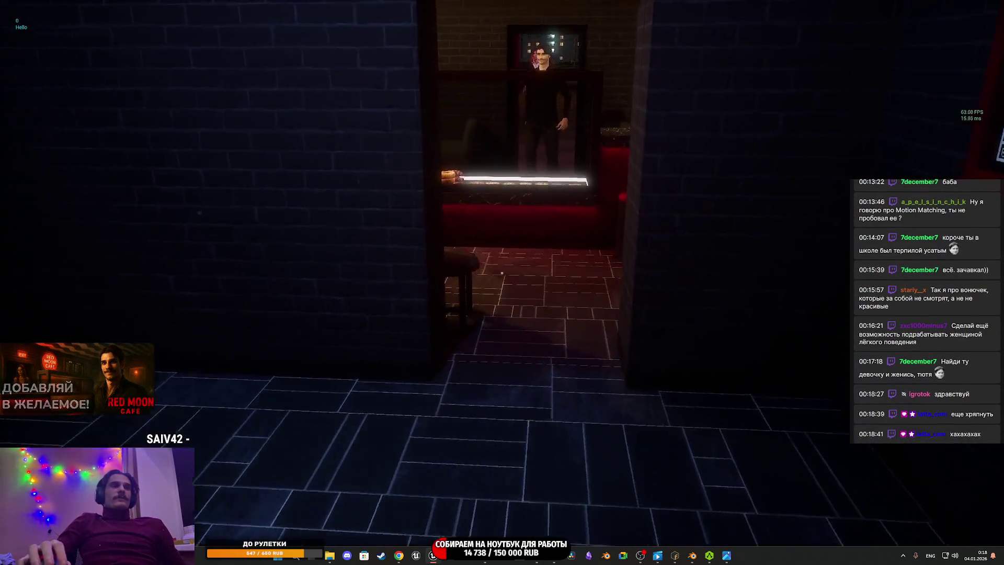
key(w)
key(w)
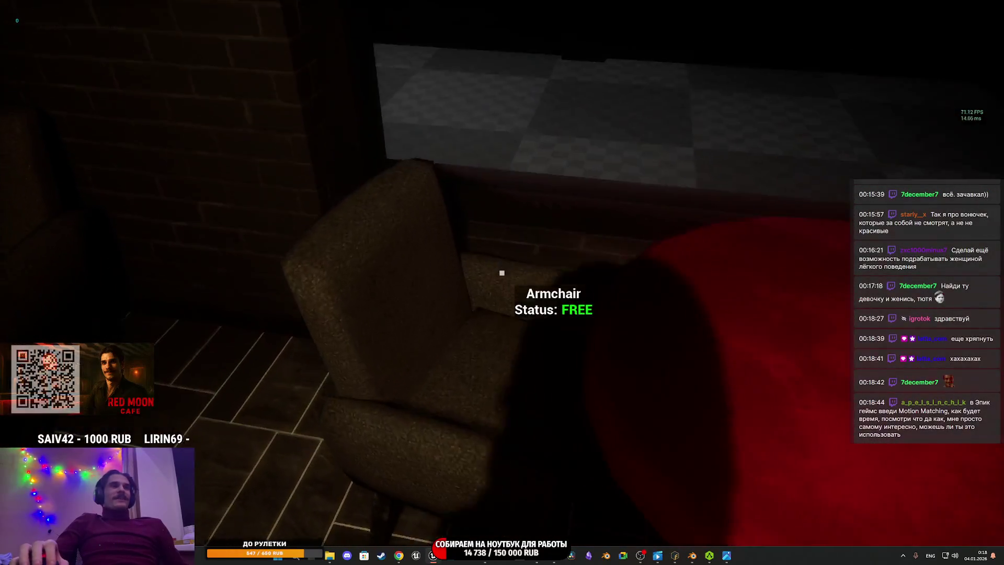
key(e)
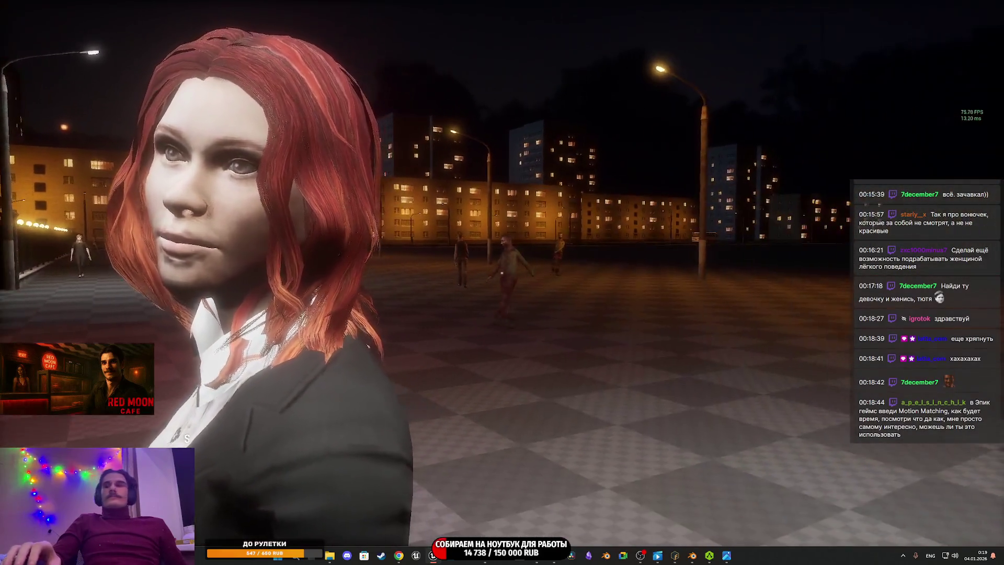
key(2)
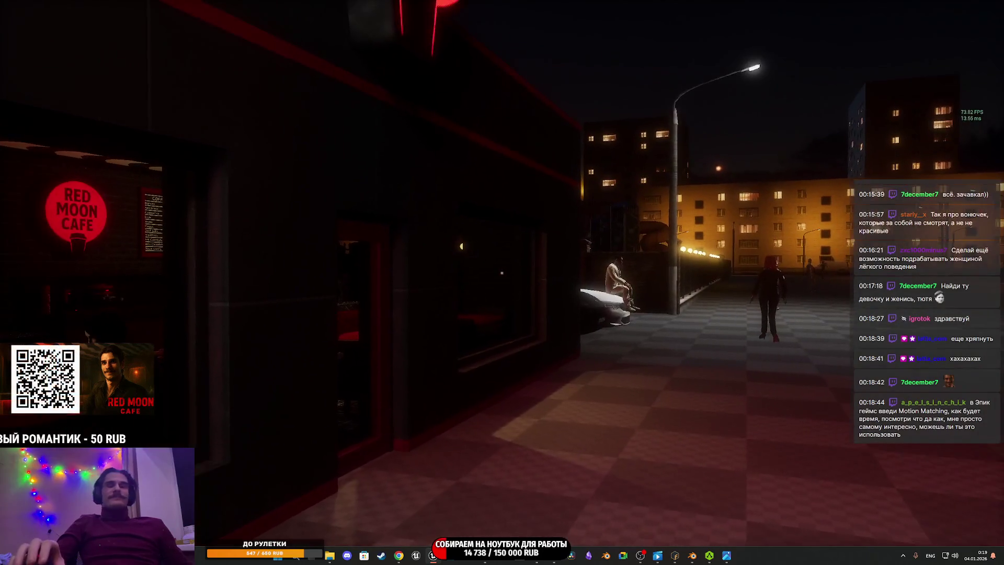
key(F8)
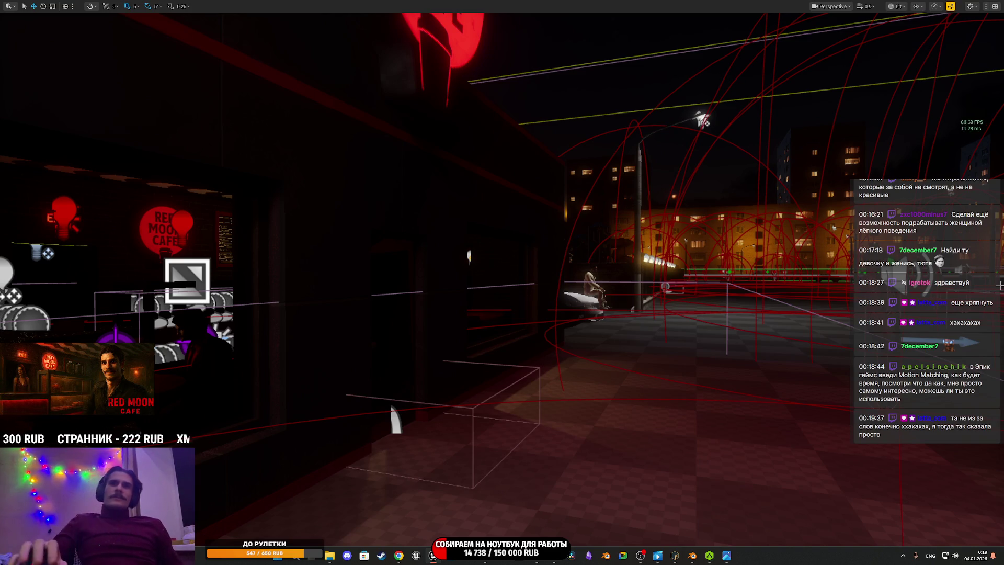
Step: Fly the editor camera around the street, cafe wall and plaza characters, then restore the full editor layout with F11
key(f)
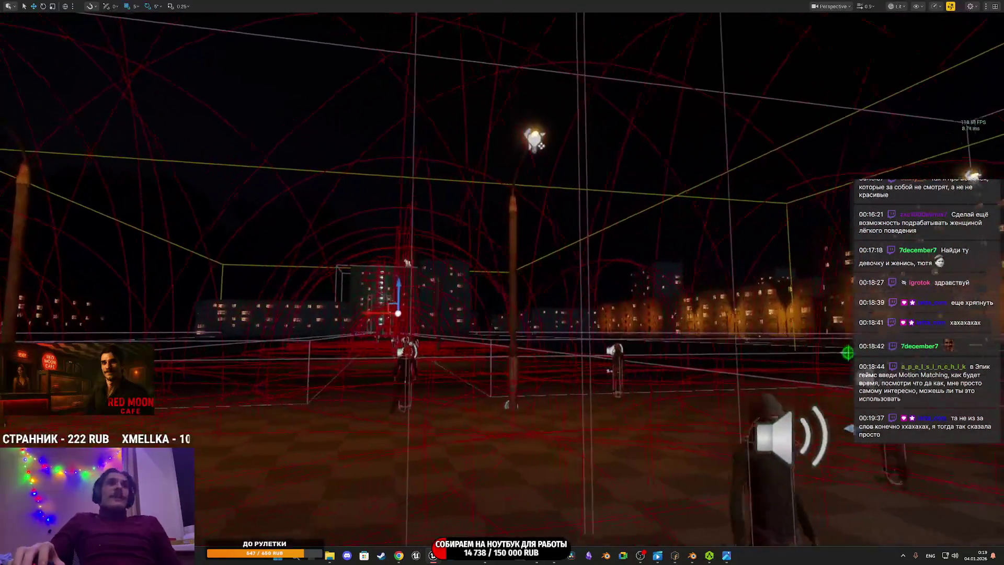
scroll(502, 282, up, 3)
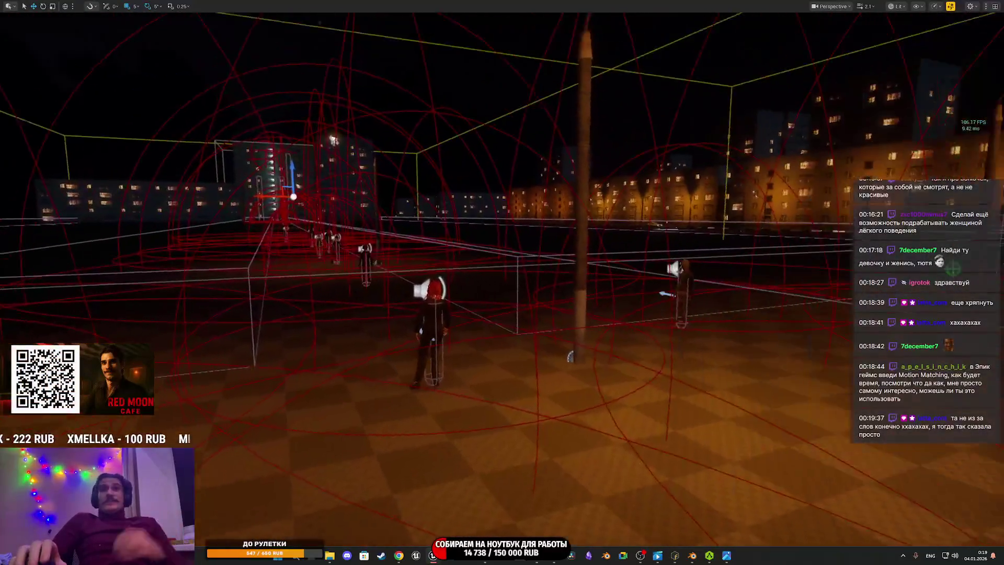
key(w)
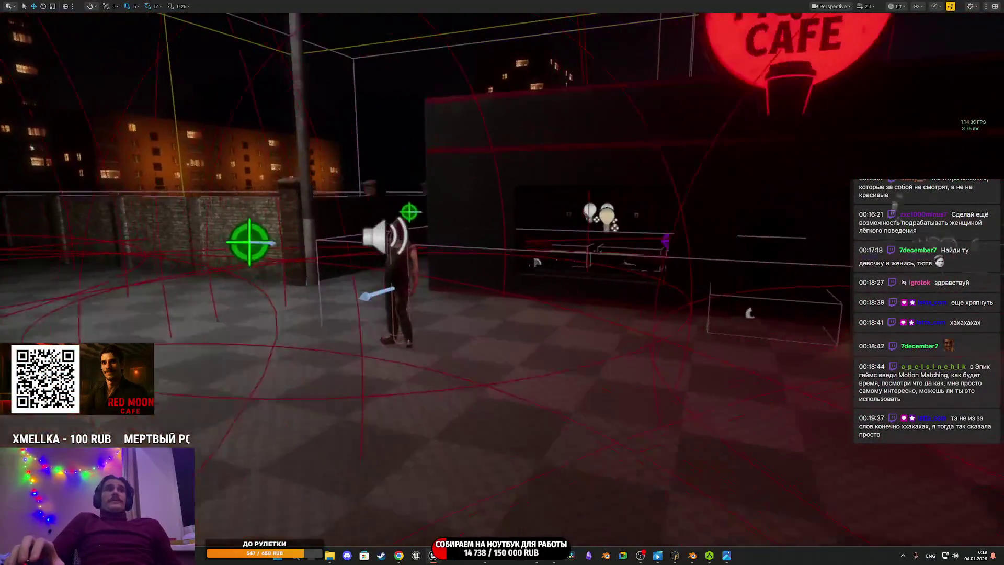
key(s)
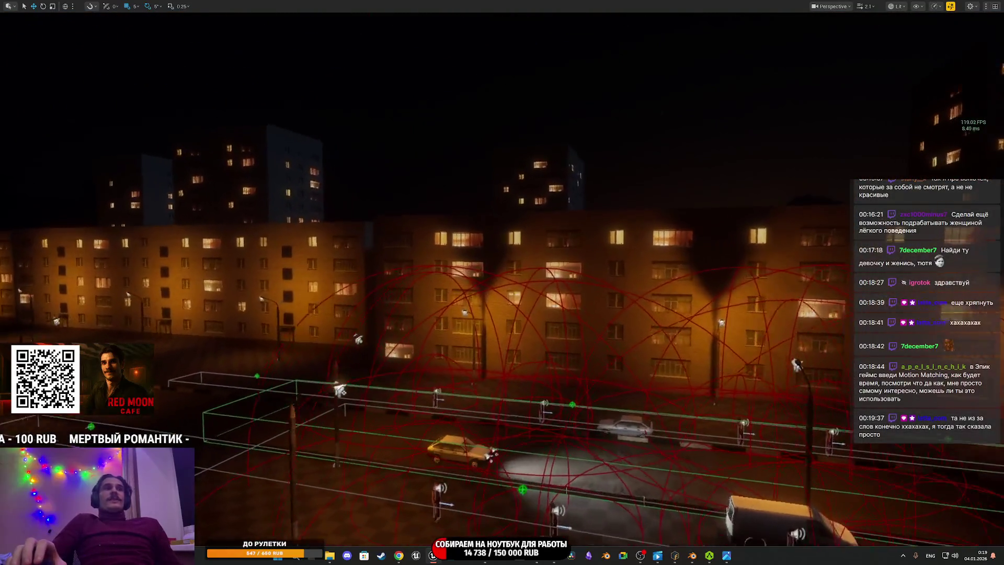
key(w)
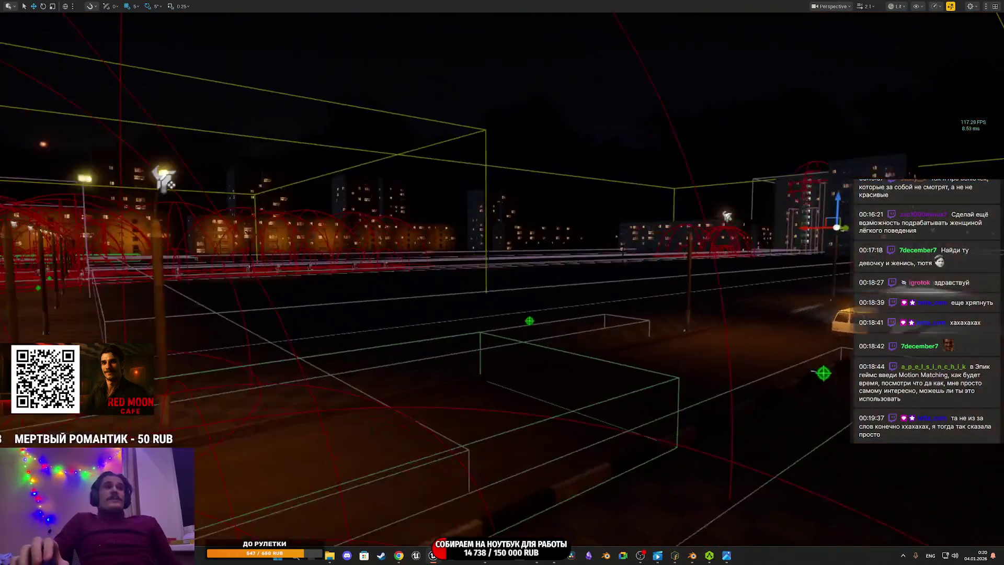
key(w)
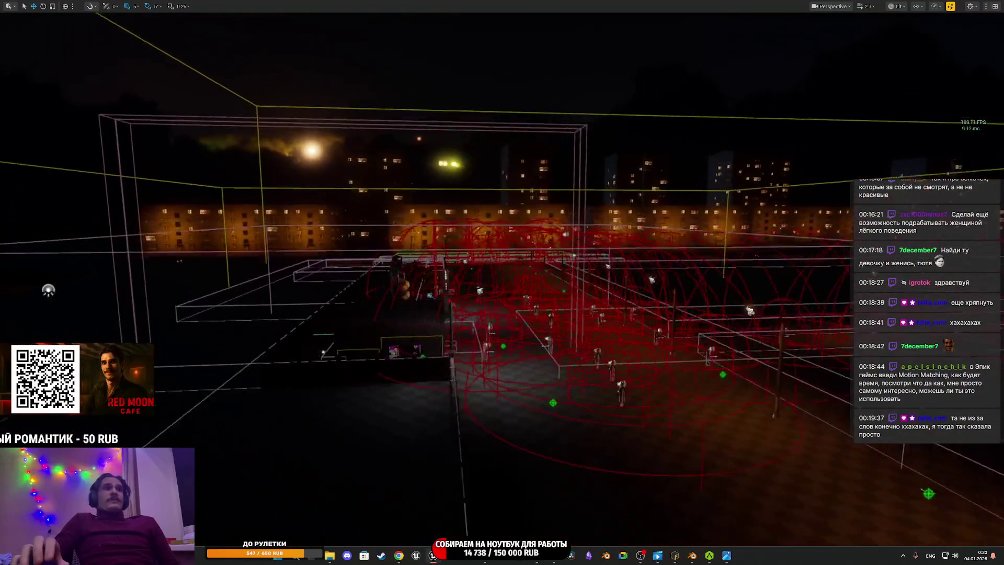
key(f)
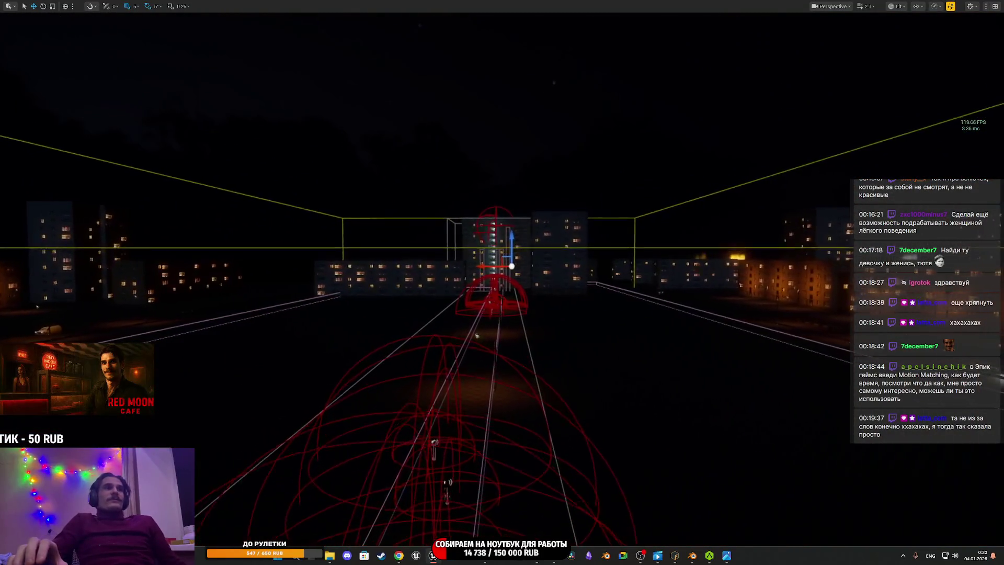
scroll(522, 358, up, 3)
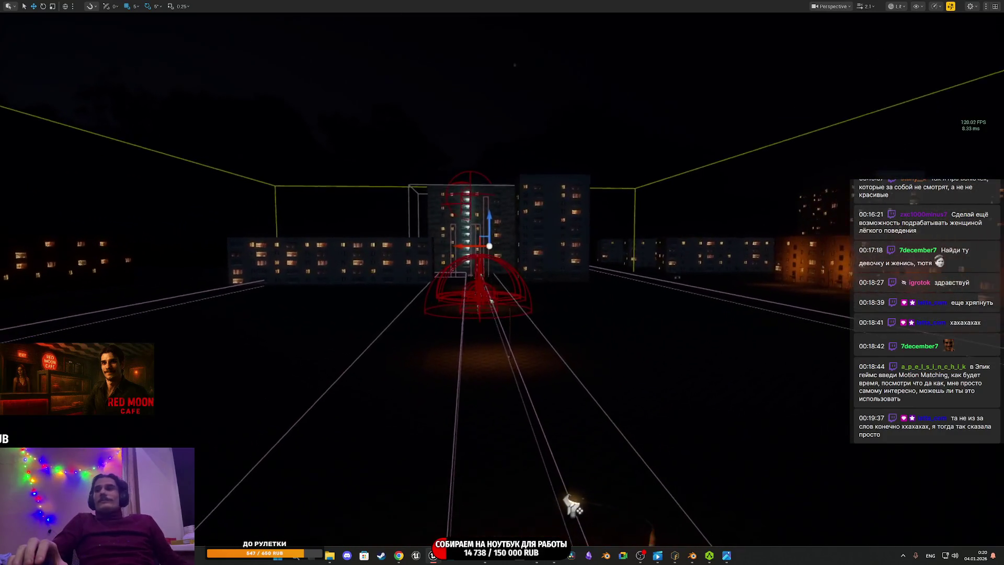
key(w)
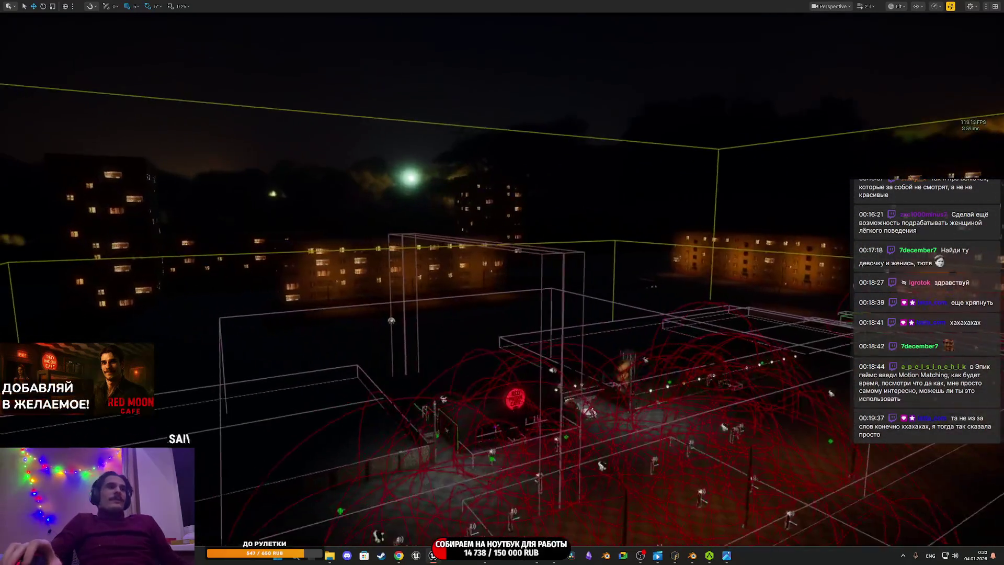
scroll(280, 388, down, 5)
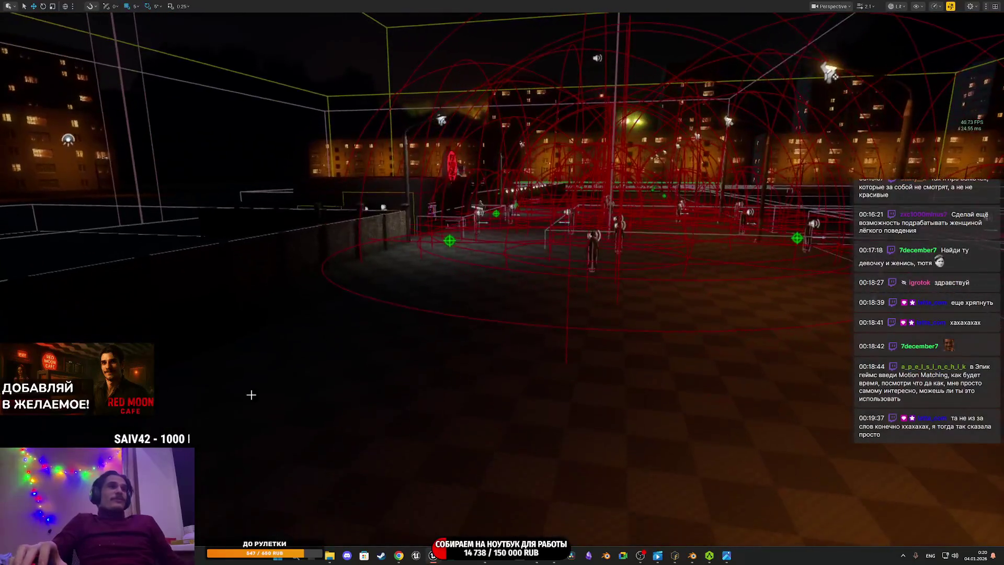
key(F11)
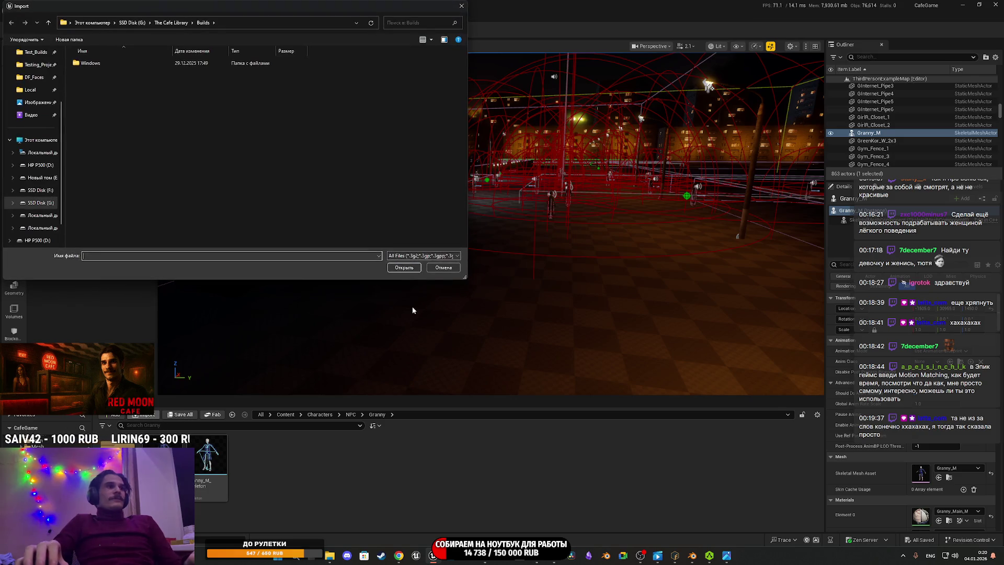
Step: Cancel the Import dialog, then play-test walking through the apartment door and hallway before stopping with Esc
click(449, 269)
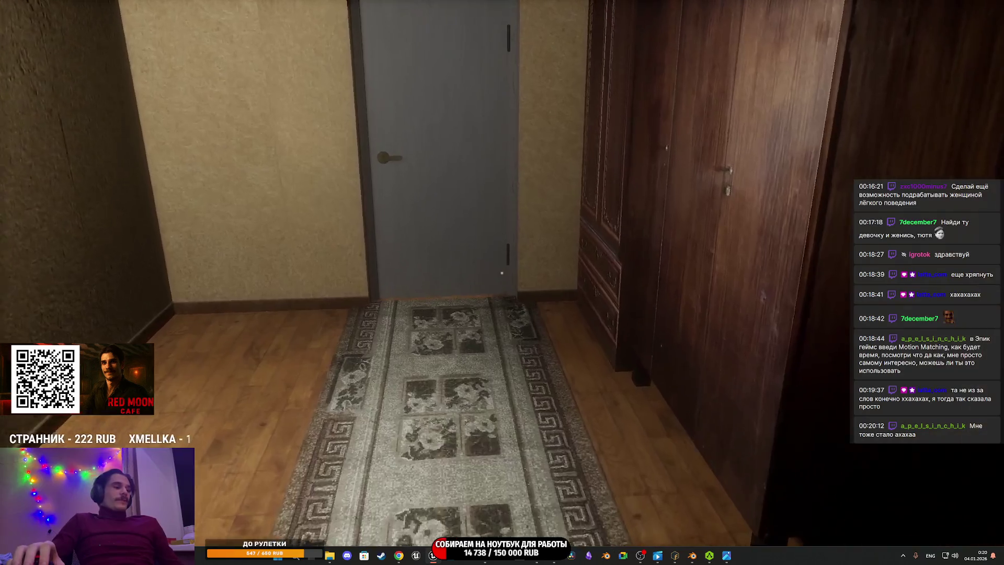
key(w)
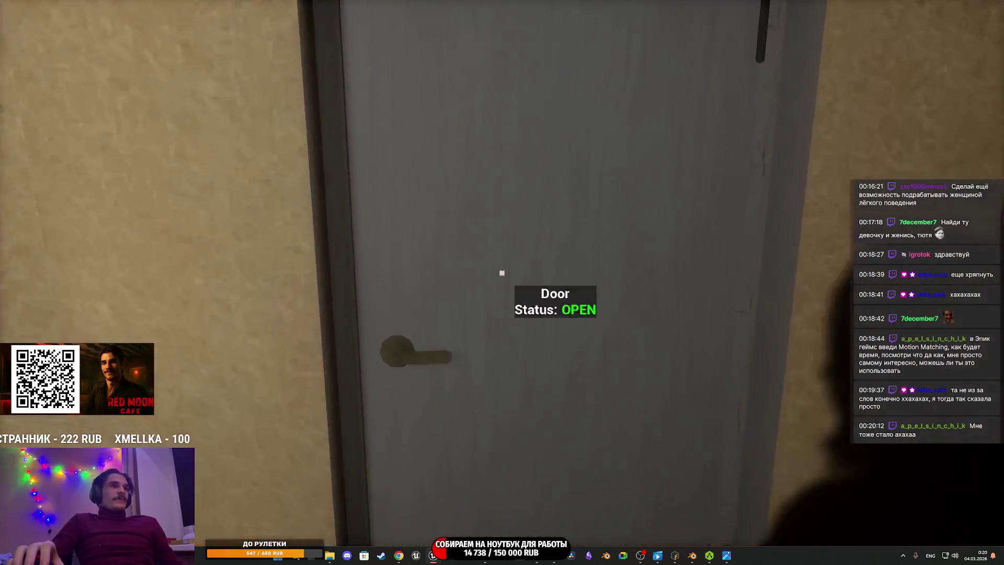
key(e)
key(w)
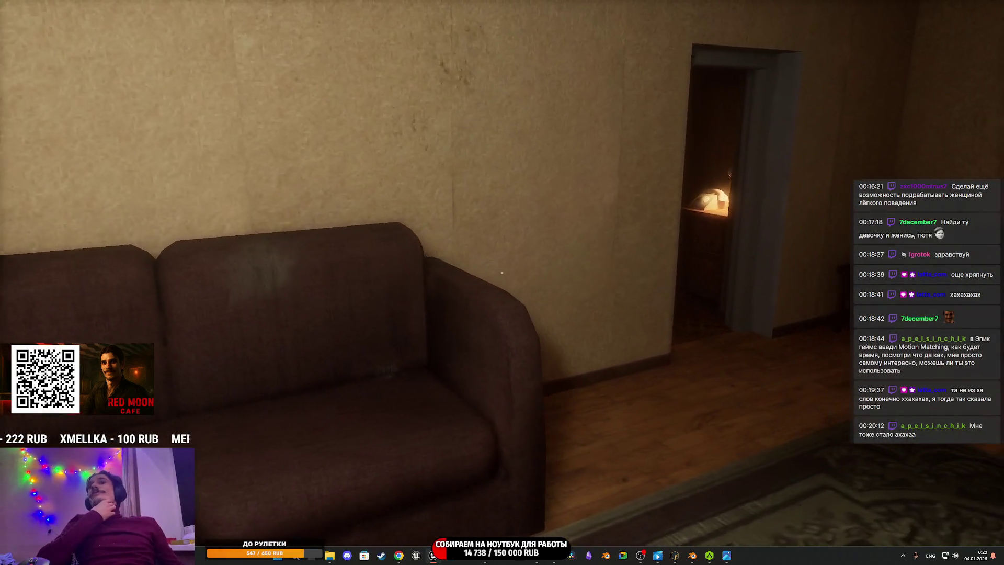
key(w)
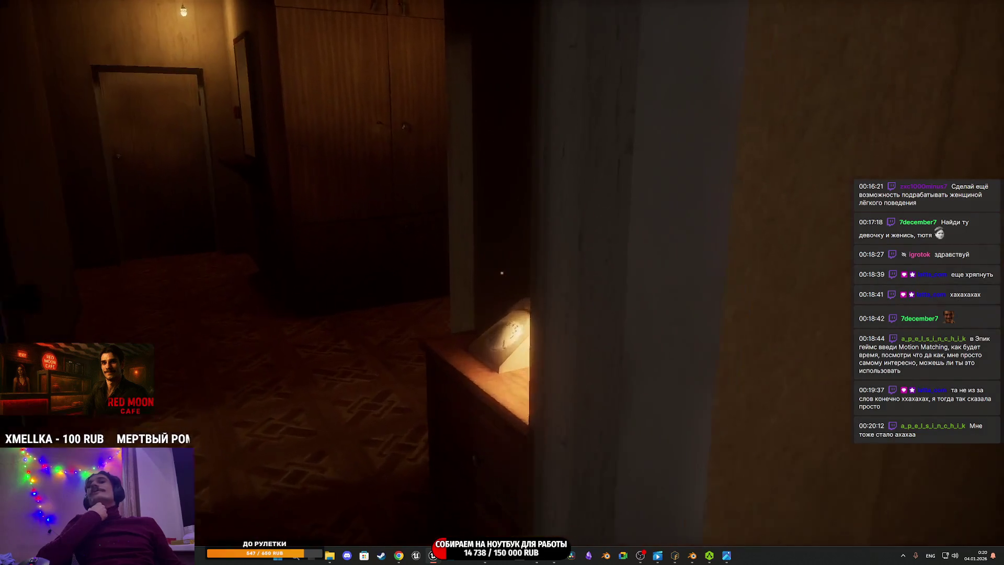
key(Escape)
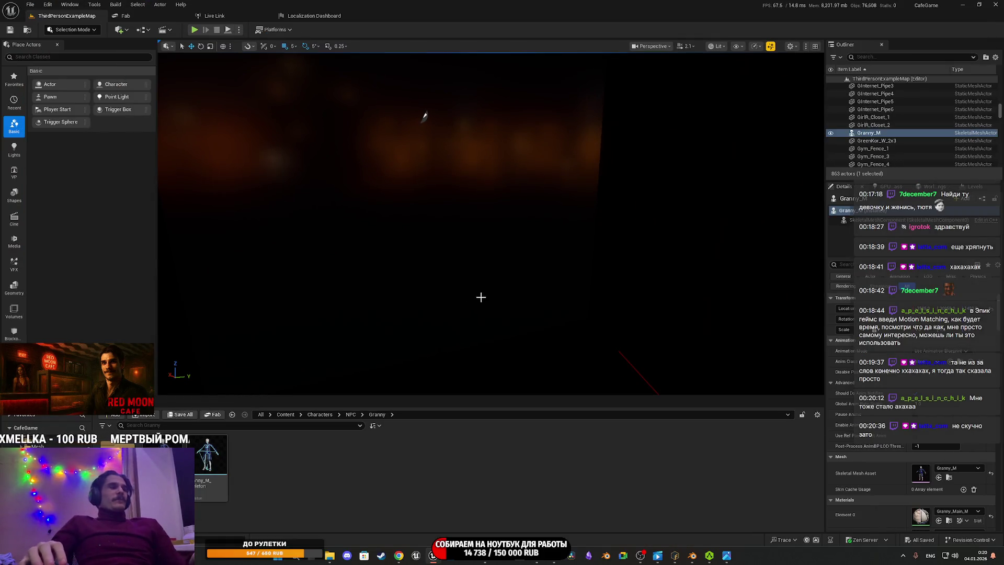
Step: Fly the view over the lit night scene, then switch to AccuRIG's Add Motions window
key(w)
key(w)
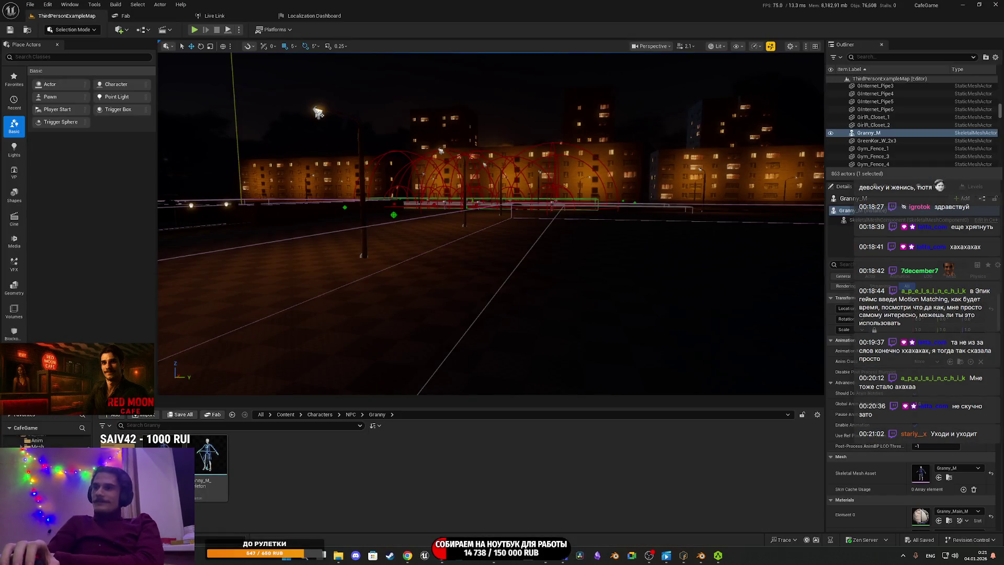
key(alt+Tab)
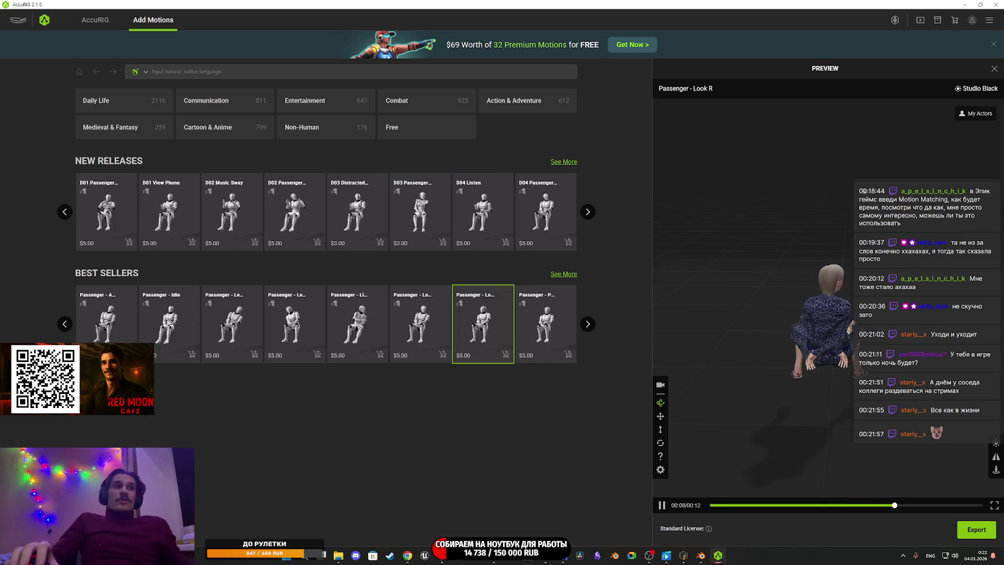
Step: Close the AccuRIG application and confirm the Close AccuRIG prompt
click(996, 4)
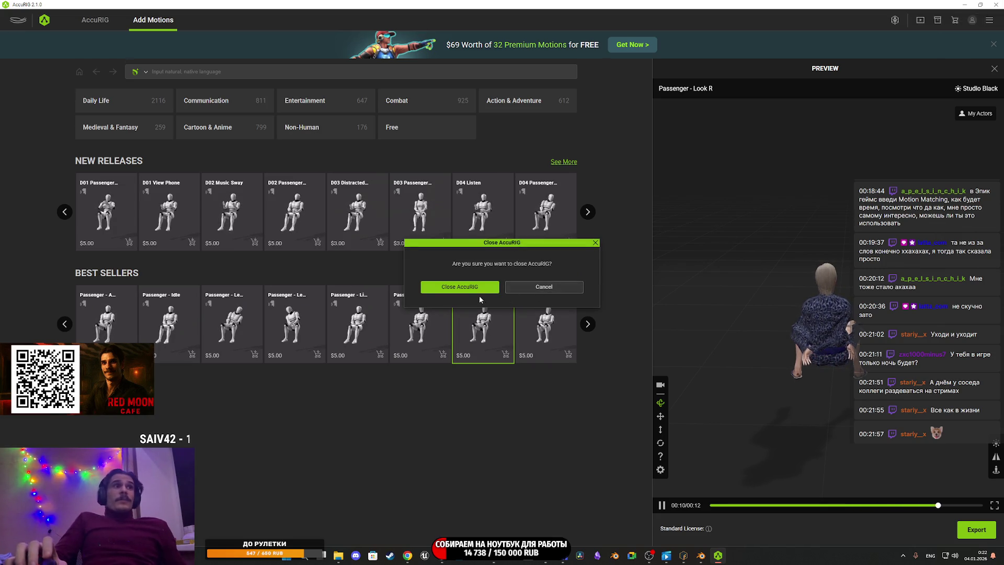
click(479, 289)
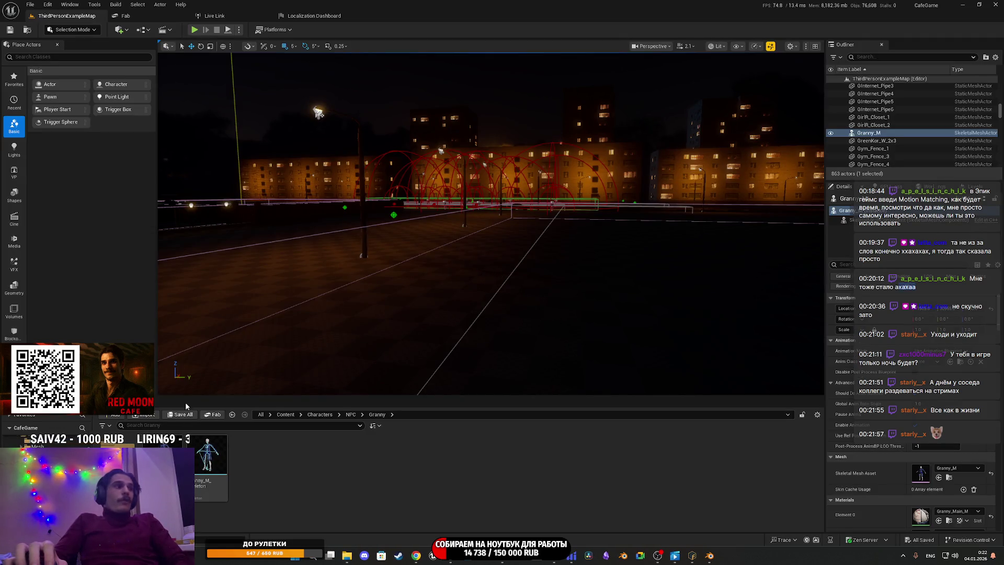
Step: Fly toward the cafe counter, focus the view on Granny_M, then switch to Chrome showing Mixamo
mouse_move(418, 261)
mouse_down()
mouse_move(431, 105)
mouse_move(413, 41)
mouse_move(454, 284)
mouse_up()
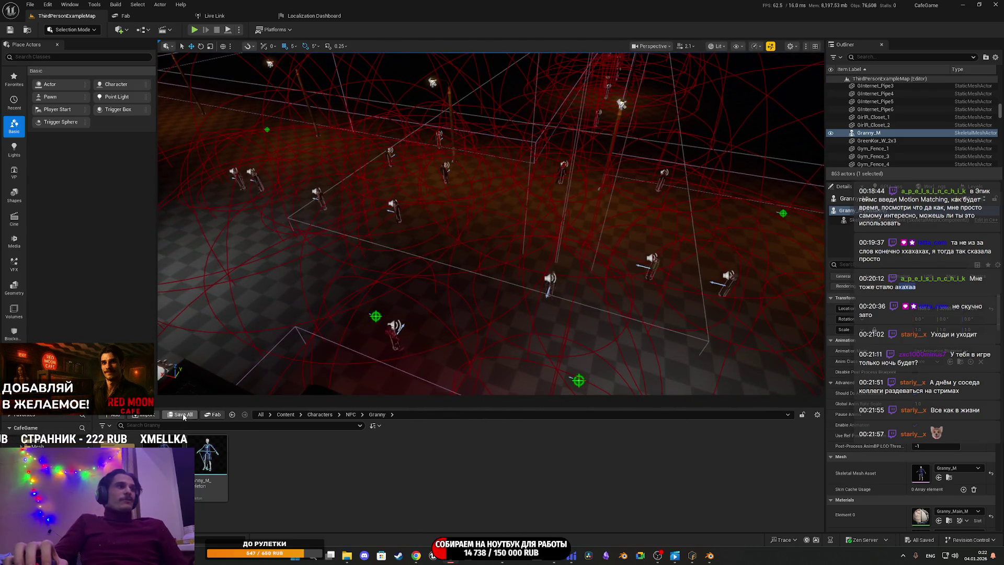
drag(460, 346, 450, 314)
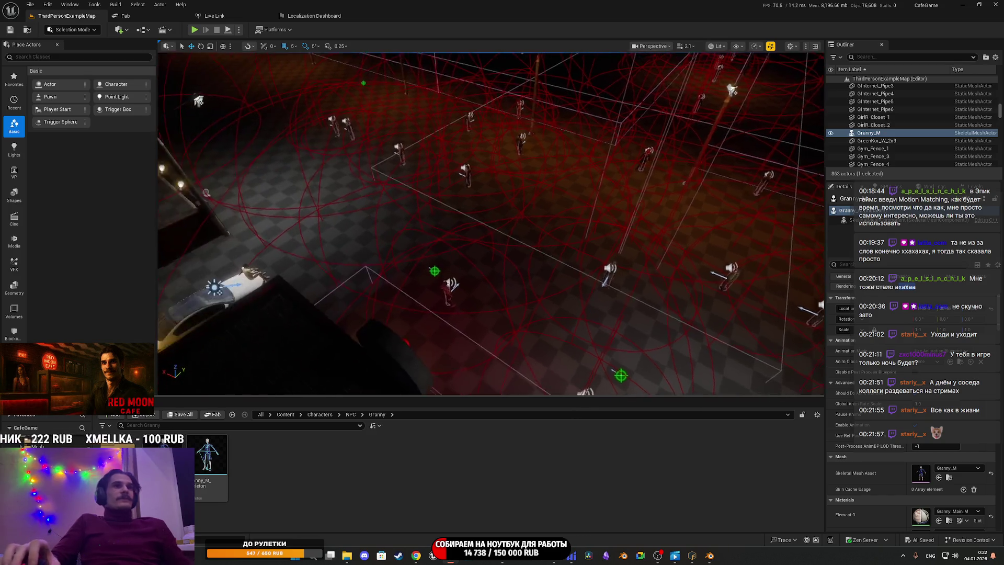
key(f)
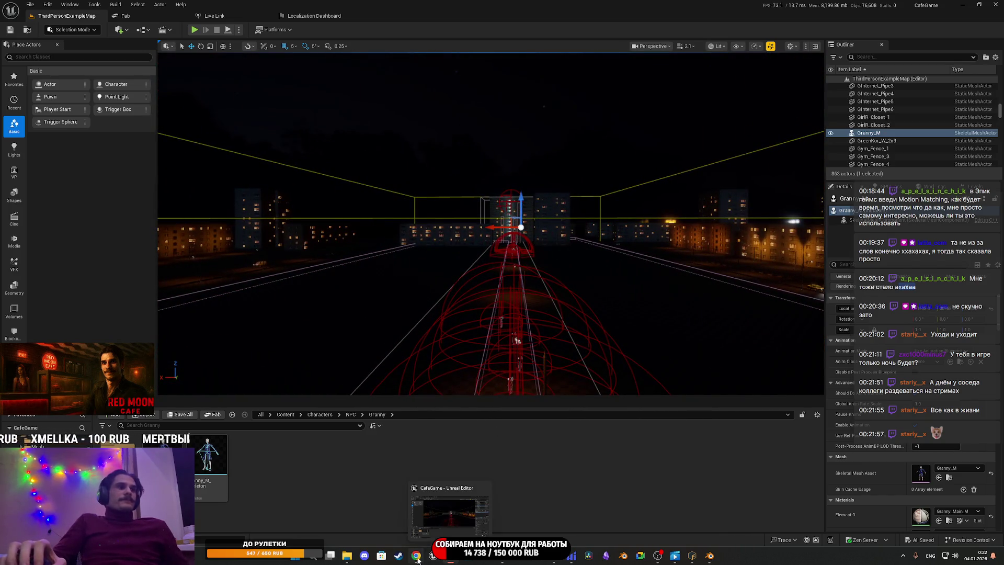
click(418, 557)
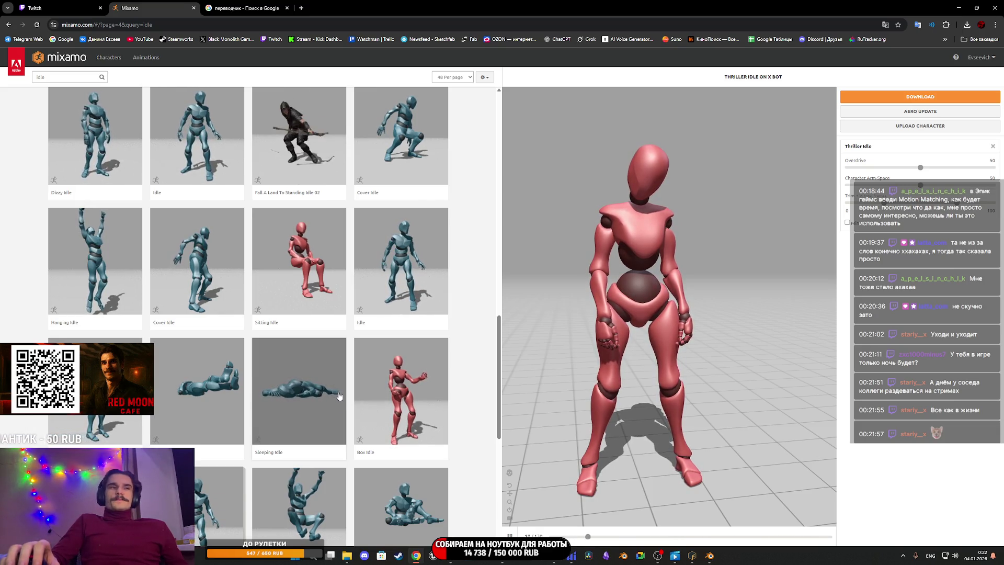
Step: Preview the Looking Around idle animation from page 5 of Mixamo's results
scroll(337, 396, down, 7)
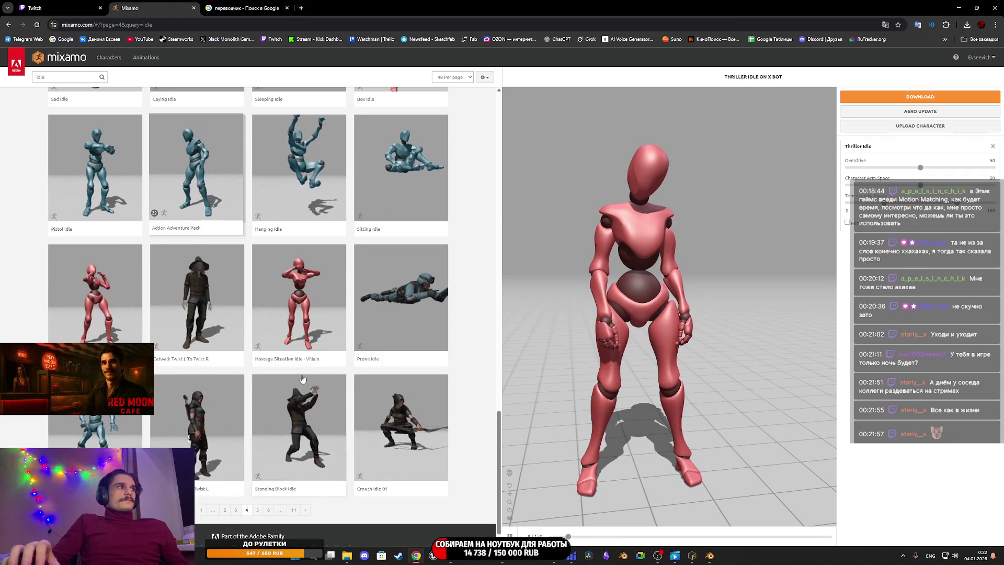
click(256, 511)
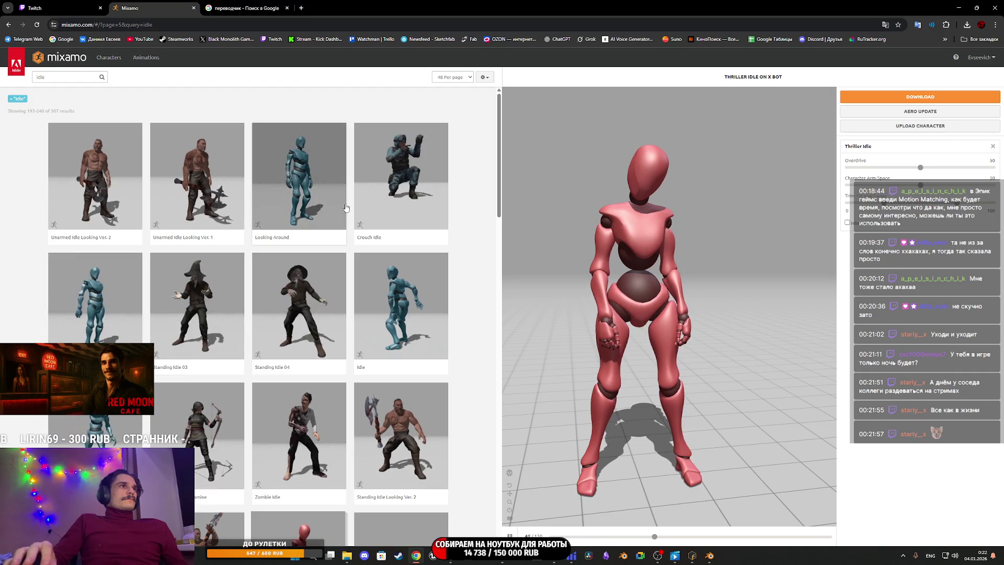
click(316, 191)
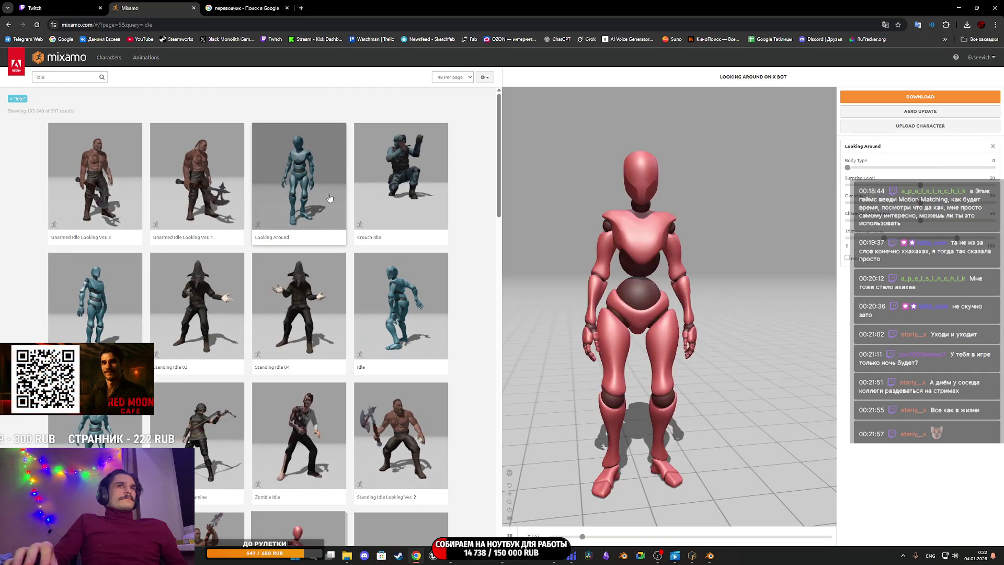
Step: Open the Fab bookmark in a new browser tab and switch to it
scroll(375, 321, down, 5)
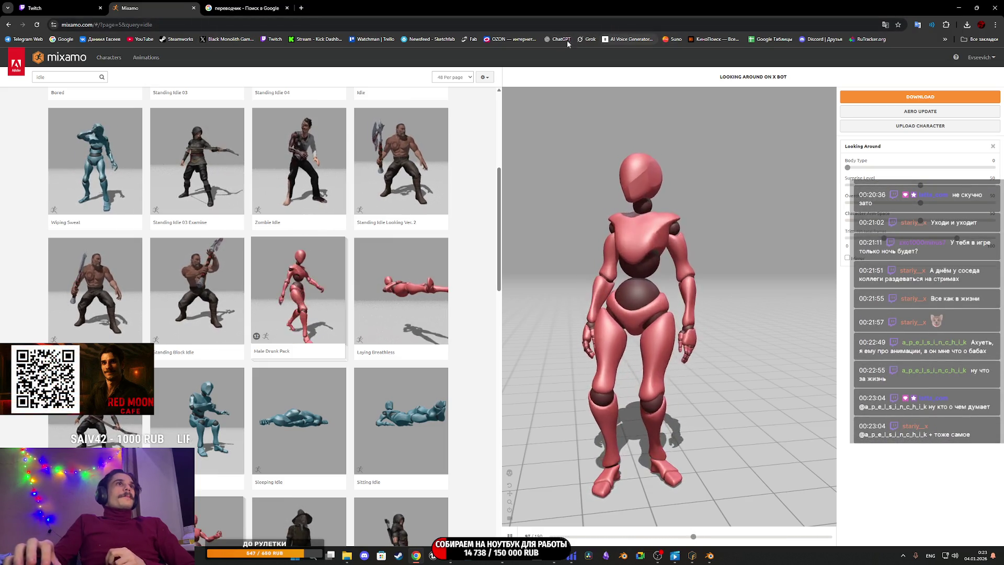
middle_click(472, 42)
click(316, 5)
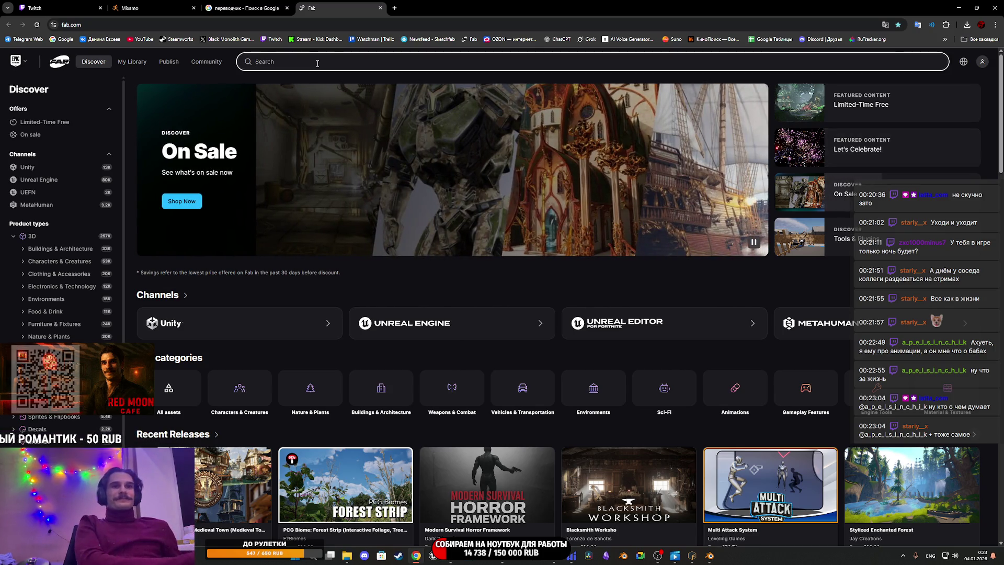
Step: Switch the keyboard layout back to English and search Fab for 'motion matching'
key(alt+shift)
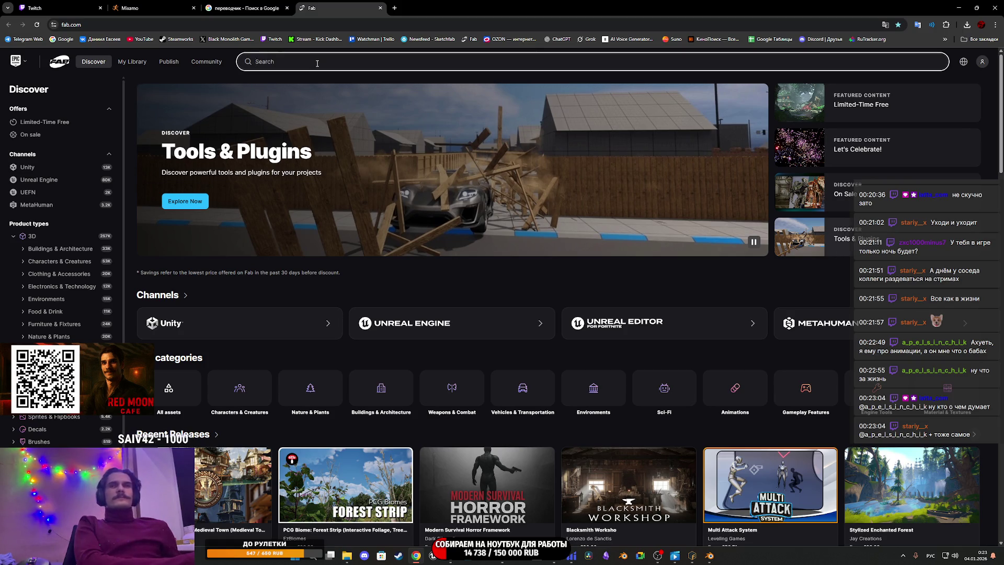
key(alt+shift)
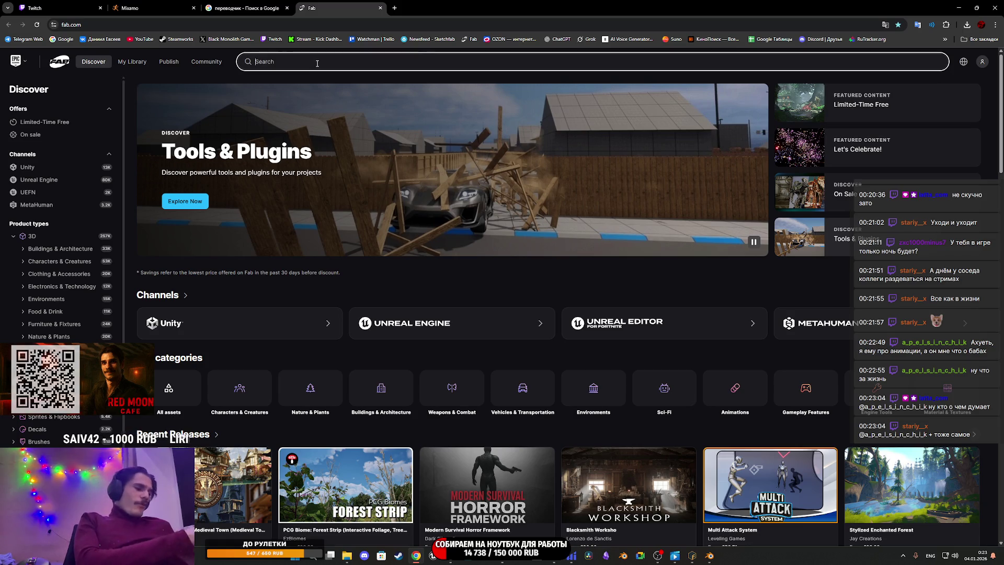
text(motion matc)
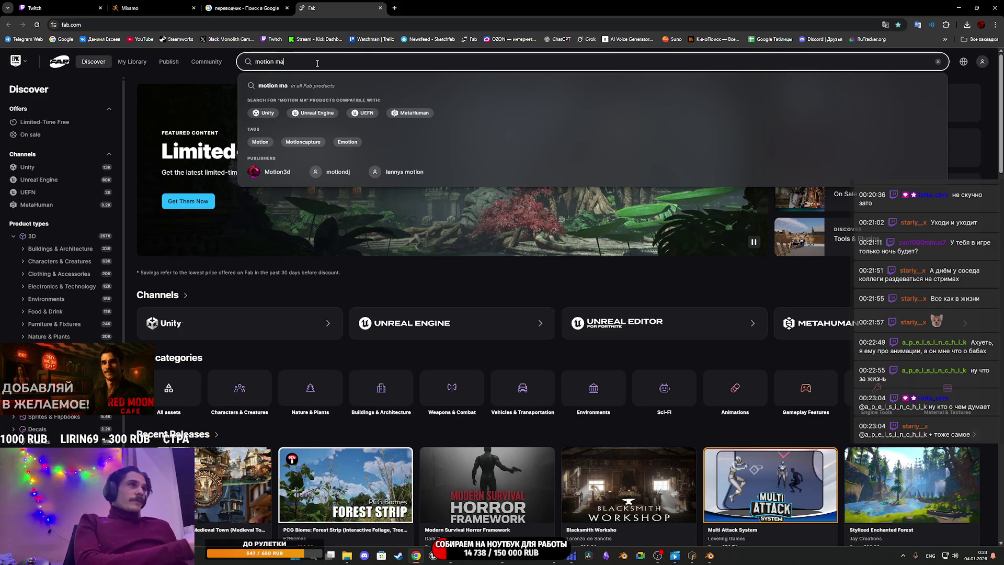
text(h)
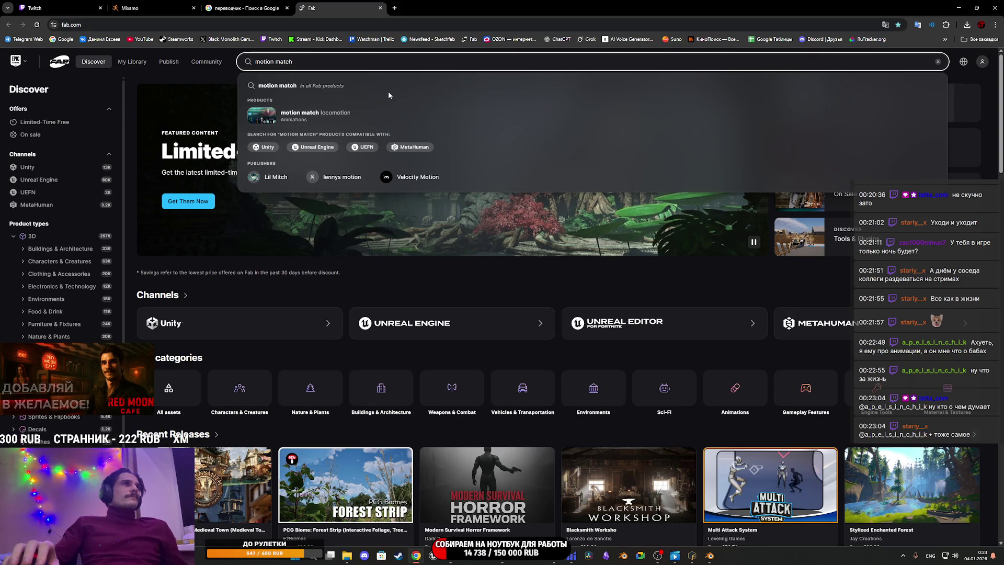
text(ing)
key(Return)
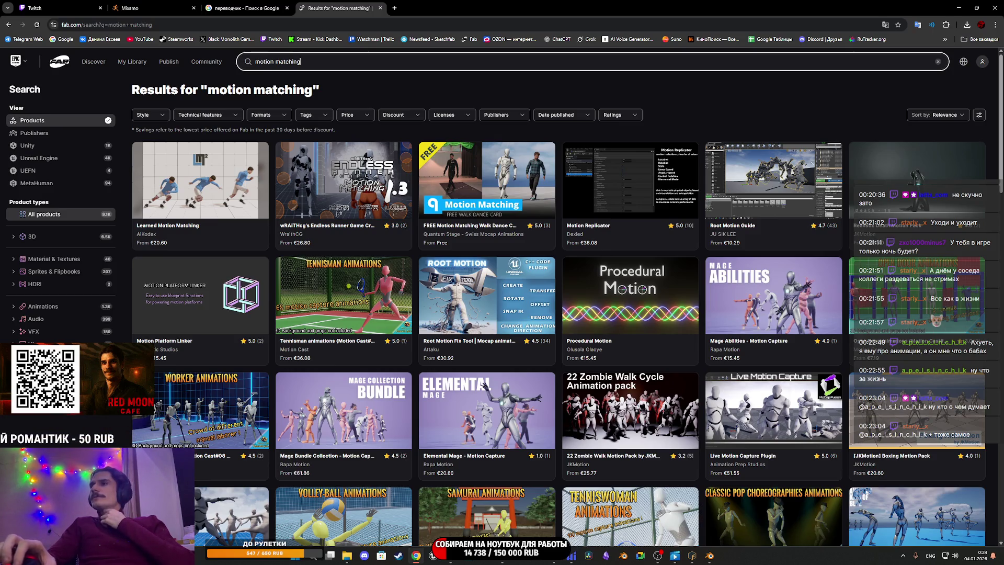
Step: Replace the Fab search query with 'Motion Matching' and rerun the search
key(alt+Tab)
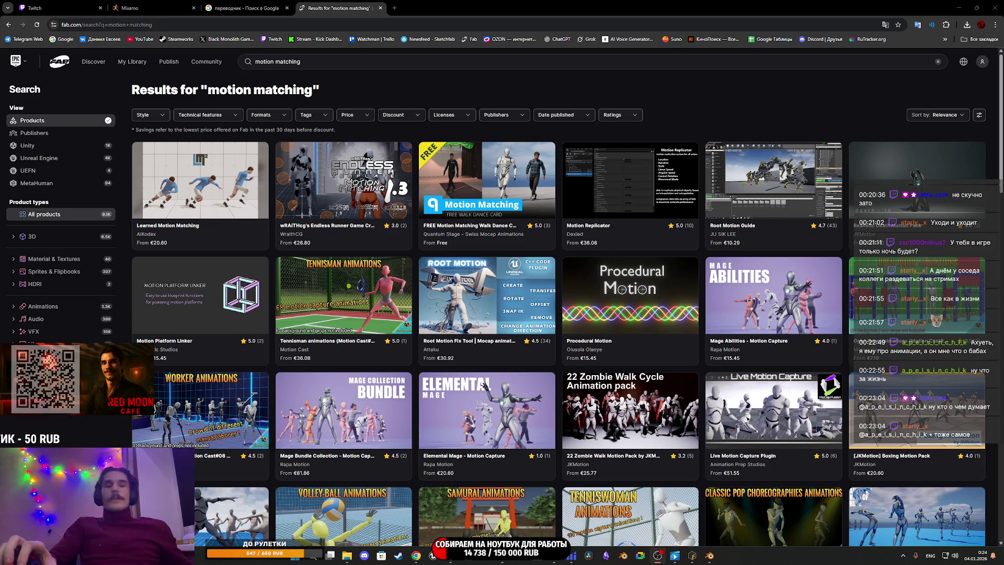
click(367, 66)
key(ctrl+a)
text(Motion Matching)
key(Return)
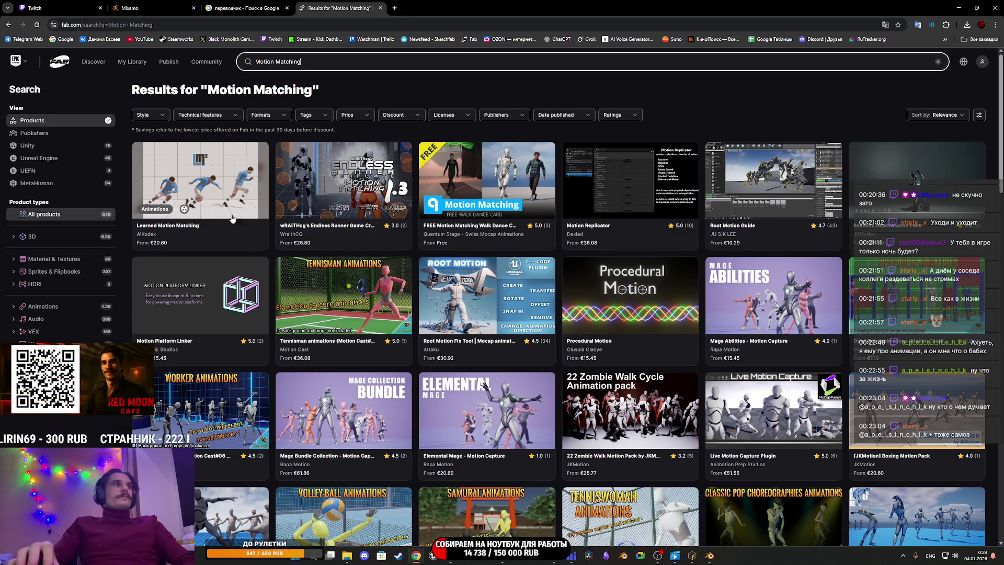
Step: Open the FREE Motion Matching Walk Dance Card listing in a new tab and load its 3D preview
middle_click(499, 179)
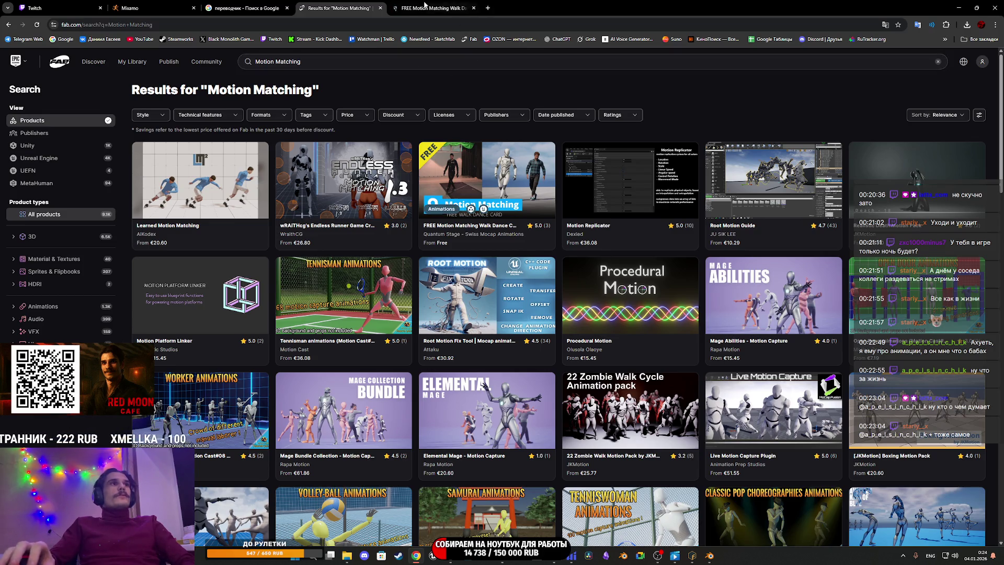
key(ctrl+Tab)
click(295, 365)
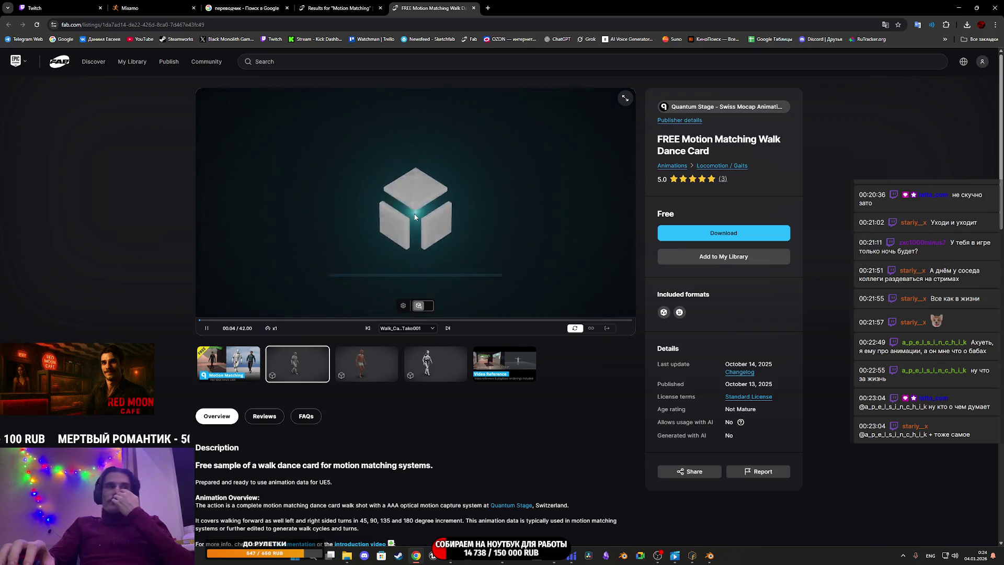
Step: Browse the Walk Dance Card clip list, play the third model's animation, then close the listing
click(415, 328)
click(416, 329)
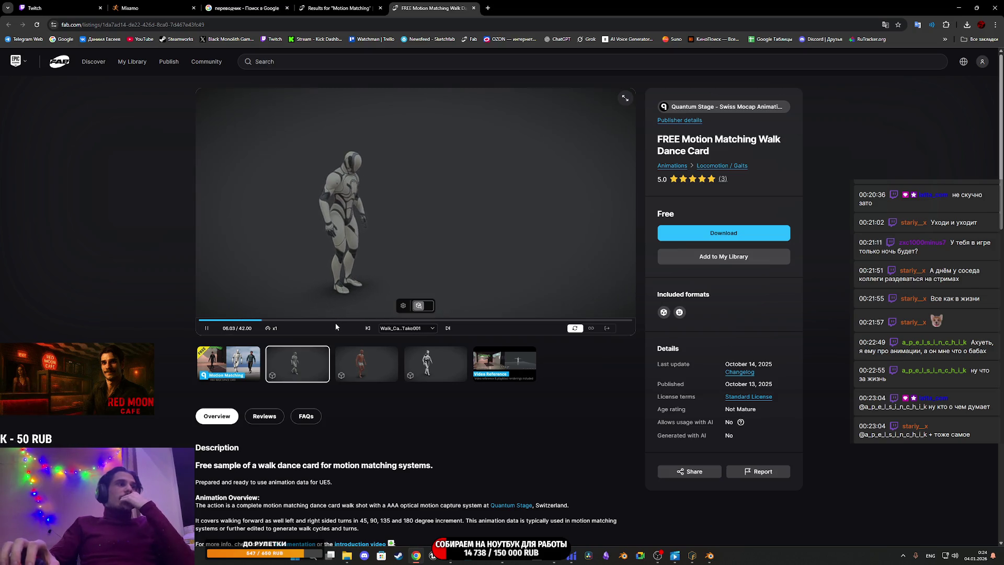
click(361, 361)
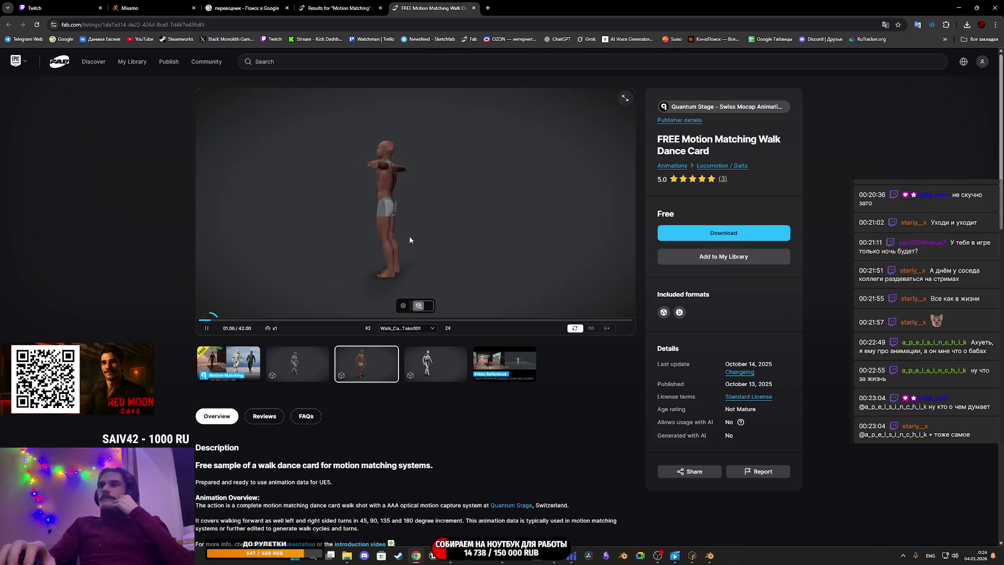
scroll(403, 236, up, 5)
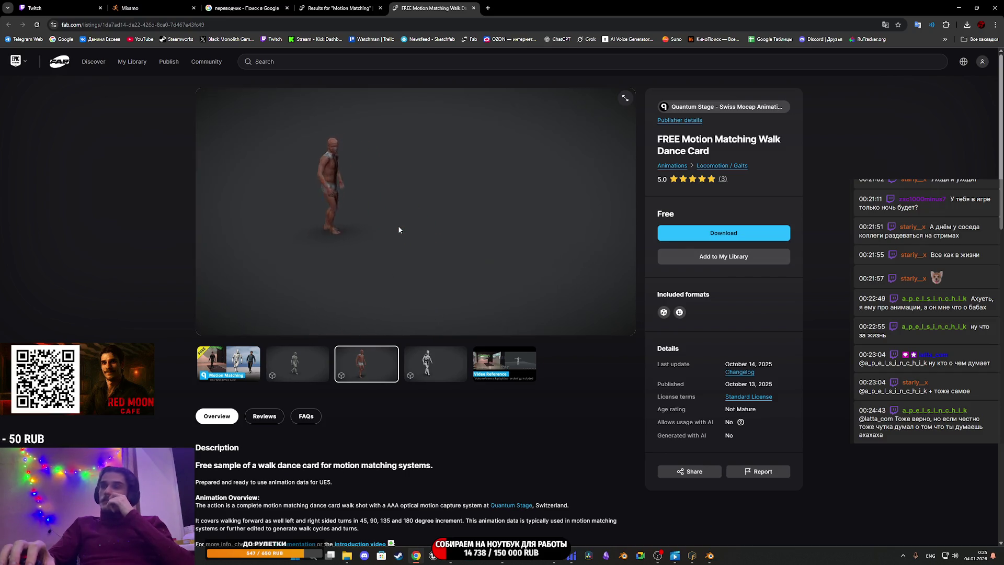
middle_click(443, 4)
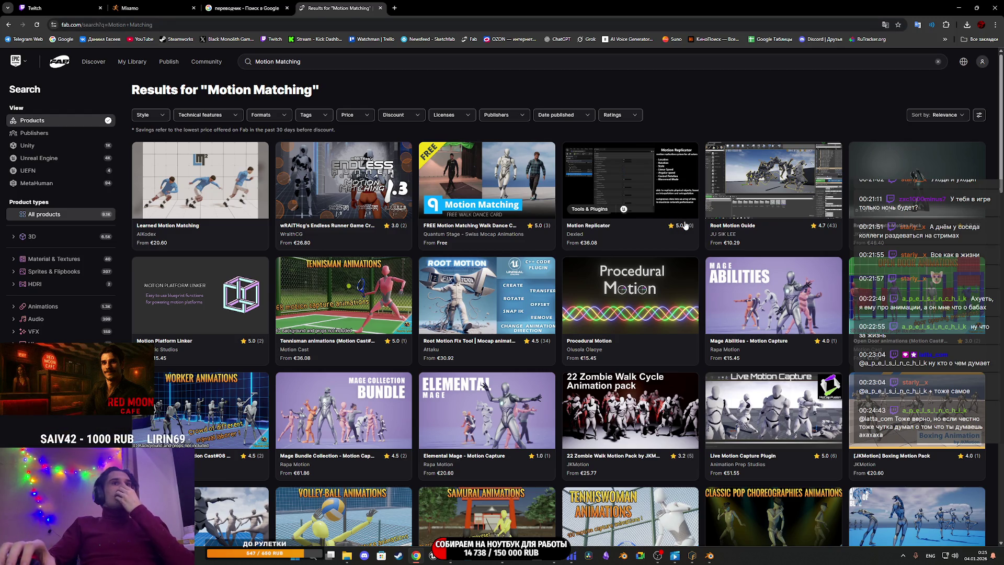
scroll(685, 225, down, 3)
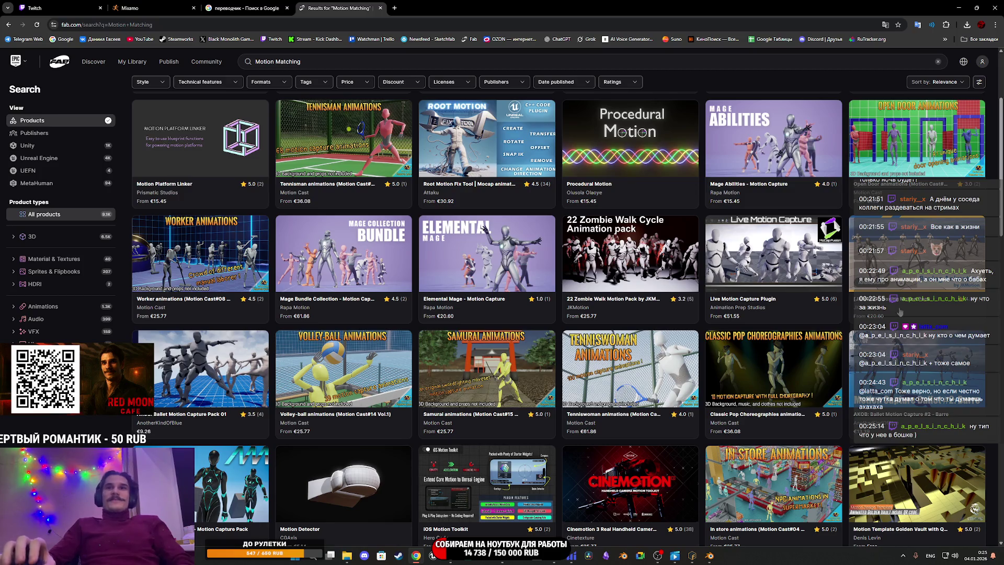
scroll(568, 319, down, 5)
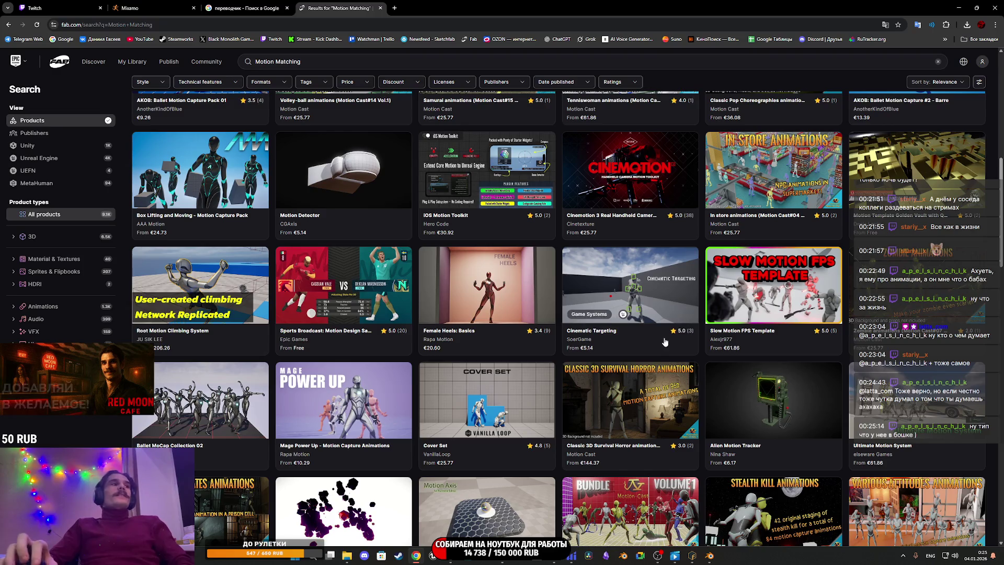
scroll(661, 332, down, 10)
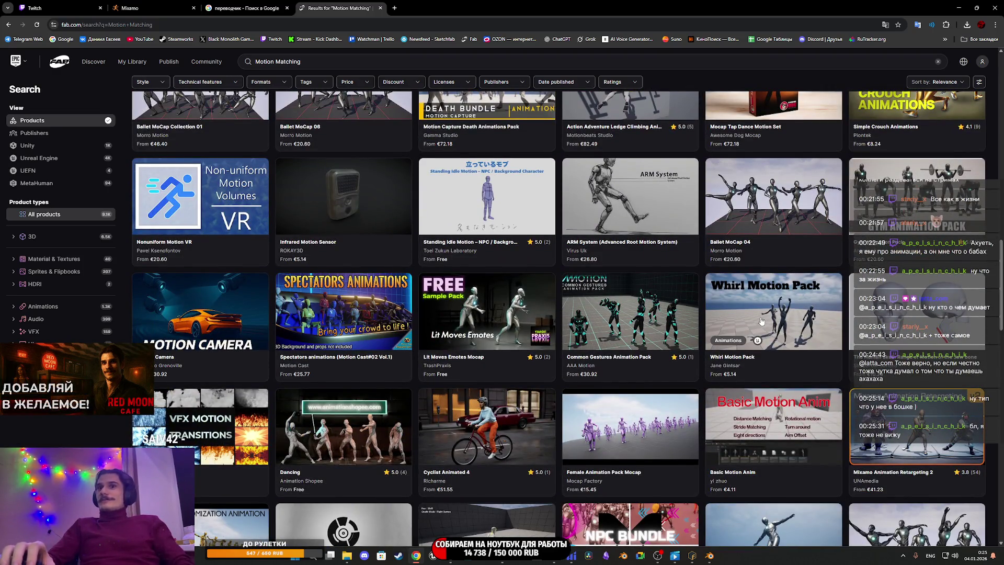
scroll(761, 321, down, 5)
scroll(779, 325, down, 5)
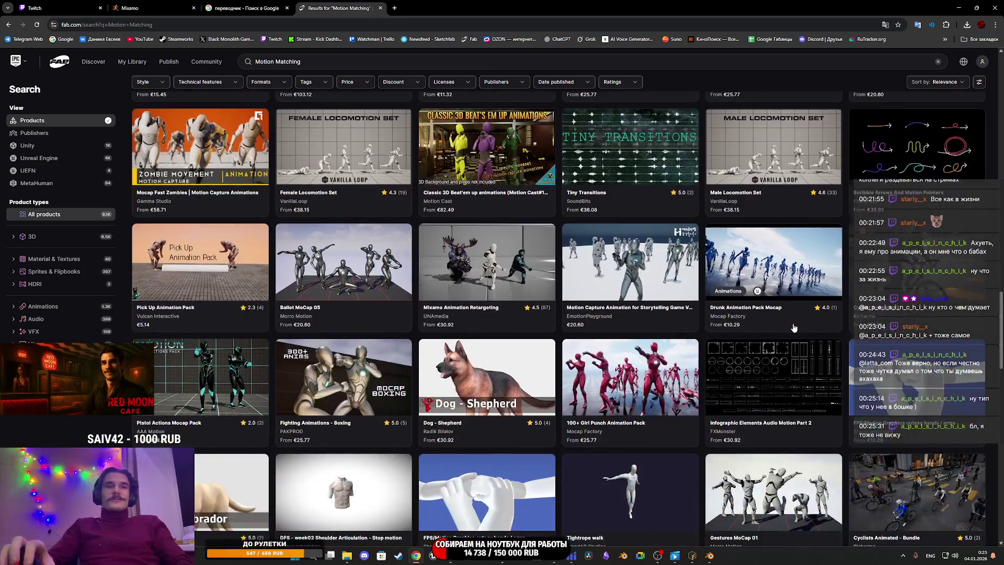
scroll(793, 328, down, 4)
scroll(797, 326, up, 11)
scroll(799, 326, up, 10)
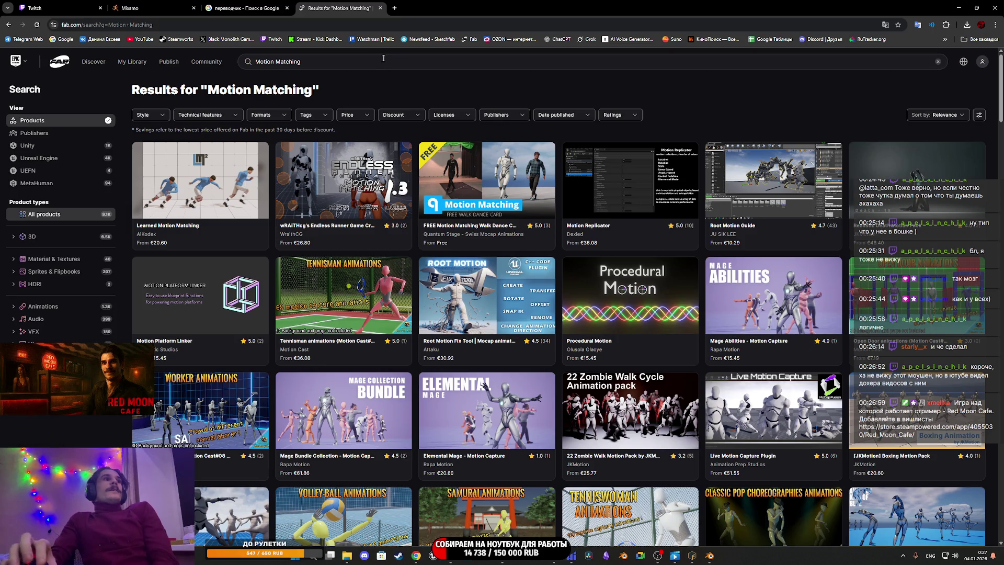
click(290, 6)
middle_click(301, 4)
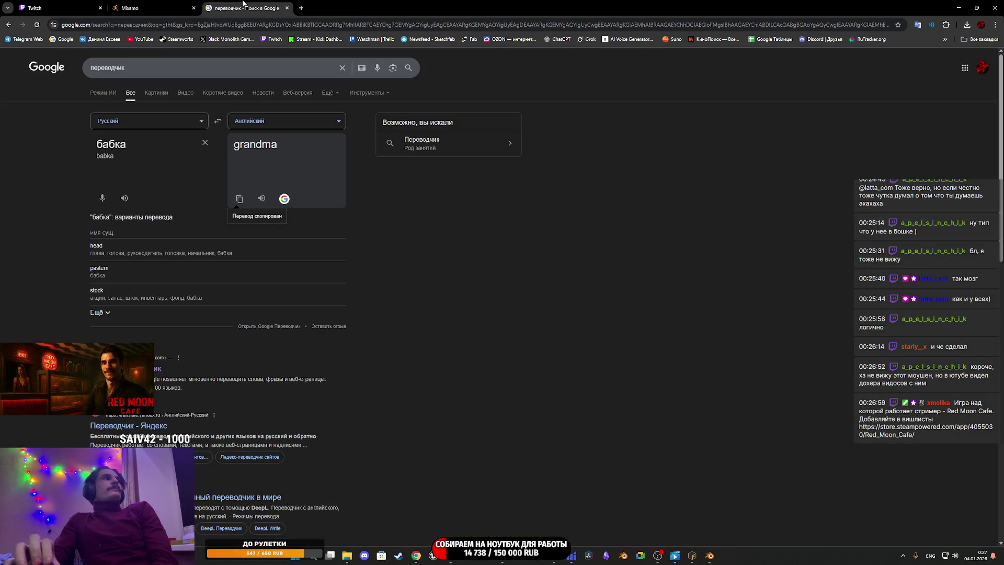
Step: Close the Google translator tab
middle_click(242, 4)
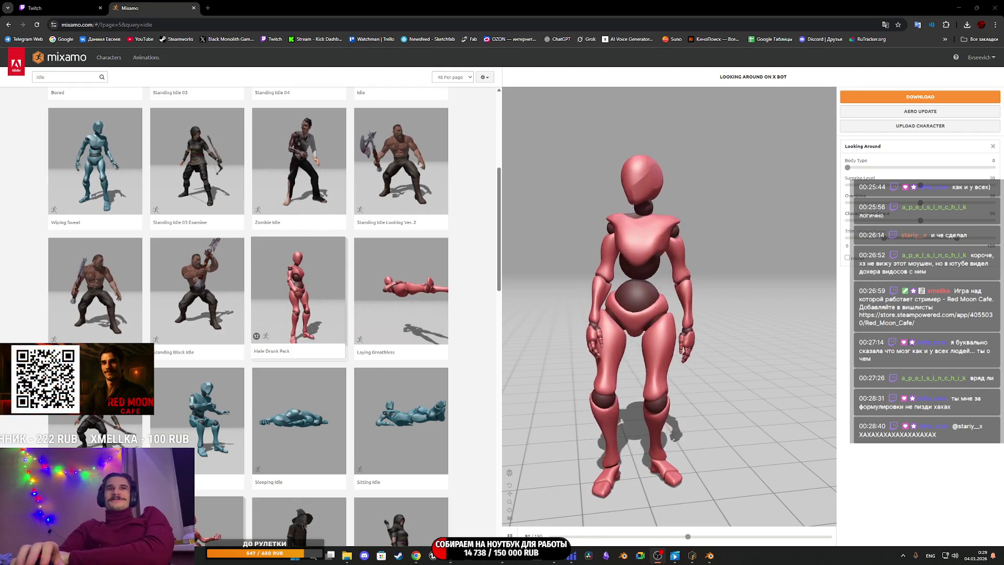
Step: Advance Mixamo's idle results to page 6, showing 241–288 of 507
scroll(350, 355, down, 5)
scroll(350, 355, down, 12)
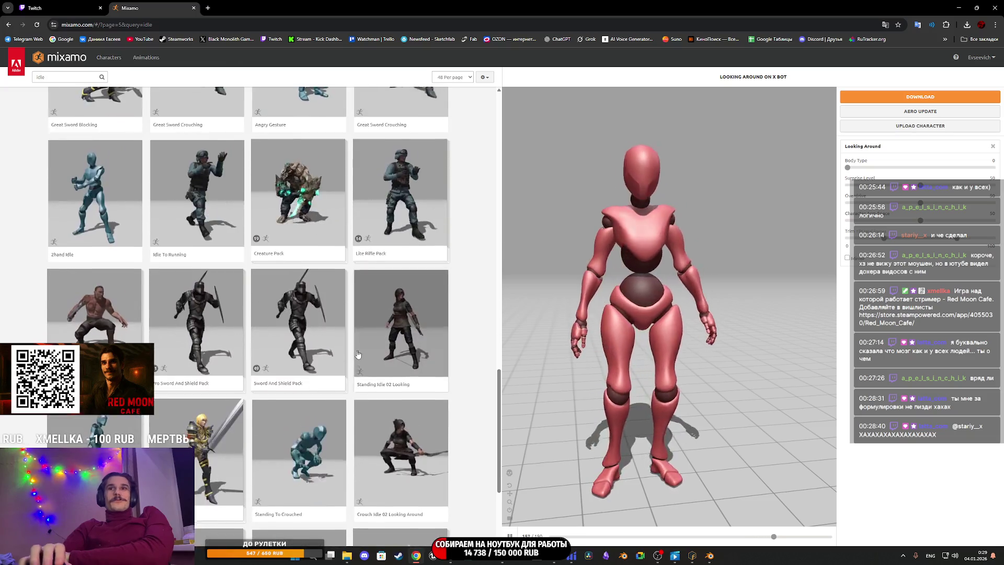
click(307, 493)
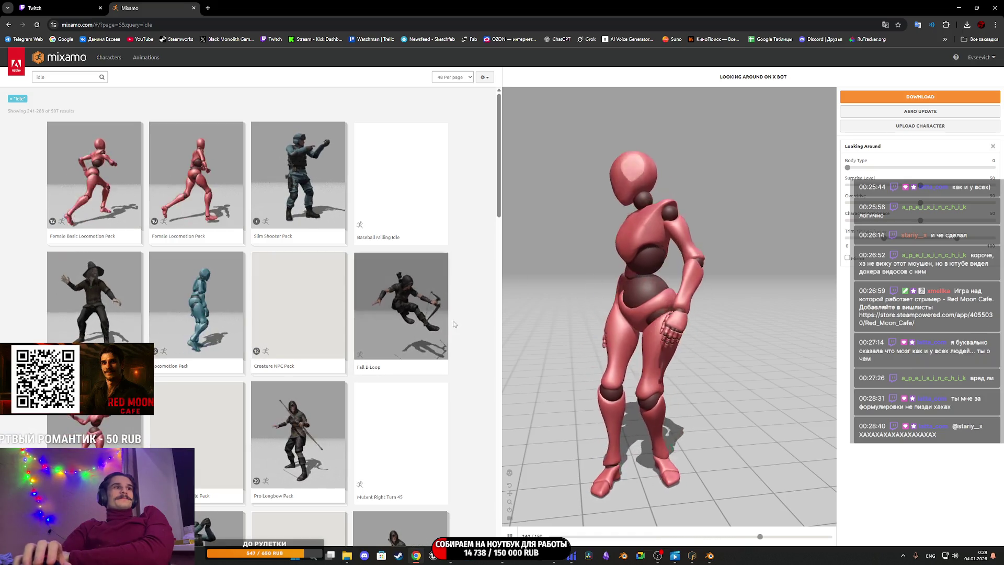
scroll(472, 296, down, 3)
scroll(472, 296, up, 3)
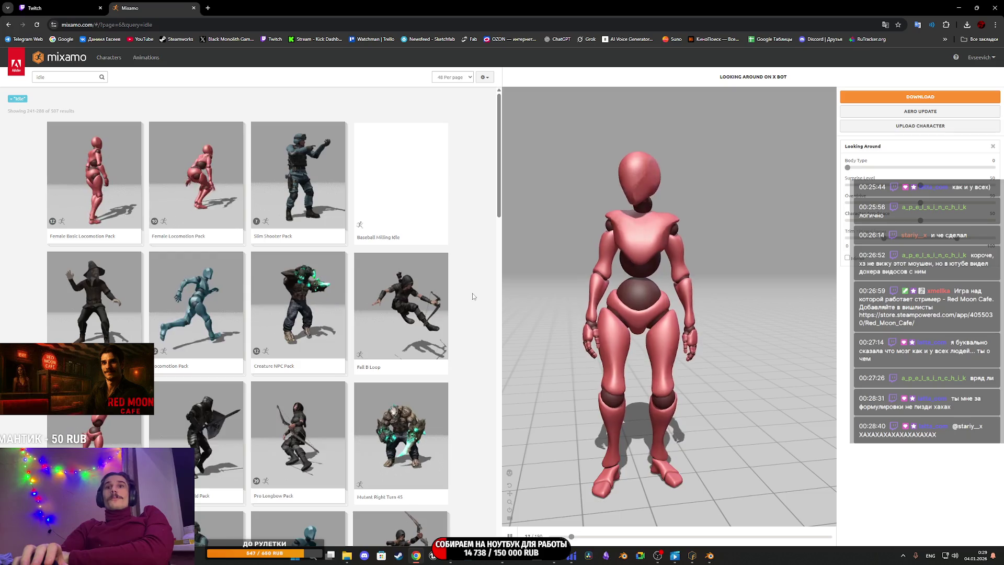
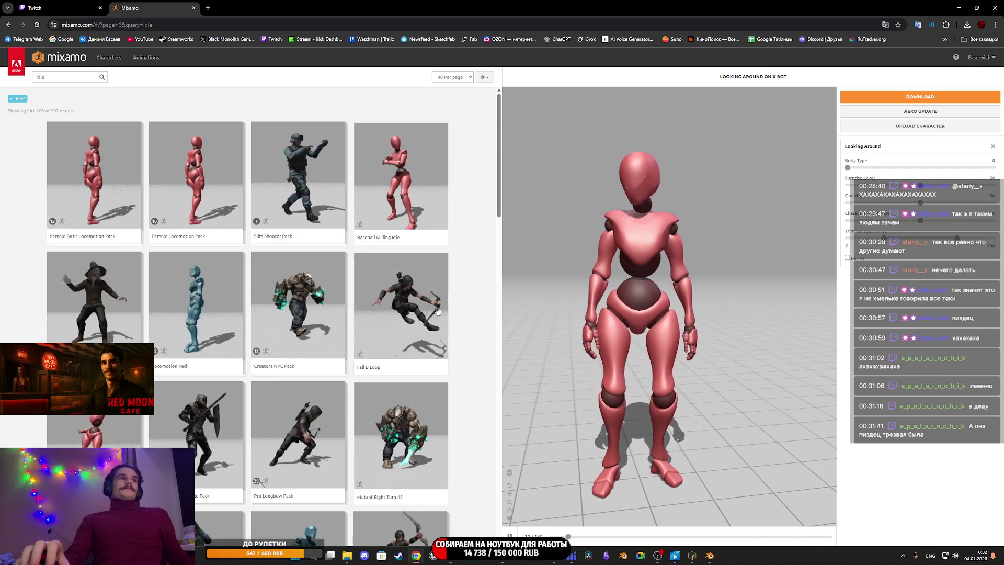
Step: Go to page 7 of the idle results and preview Pouting, then Thoughtful Head Shake, on X Bot
scroll(455, 333, down, 5)
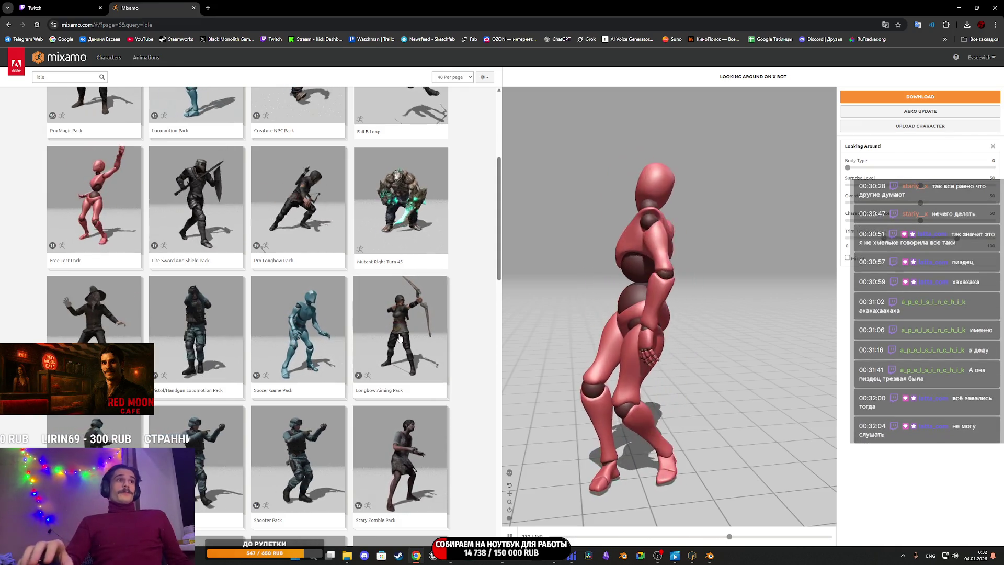
scroll(413, 334, down, 15)
scroll(432, 333, up, 8)
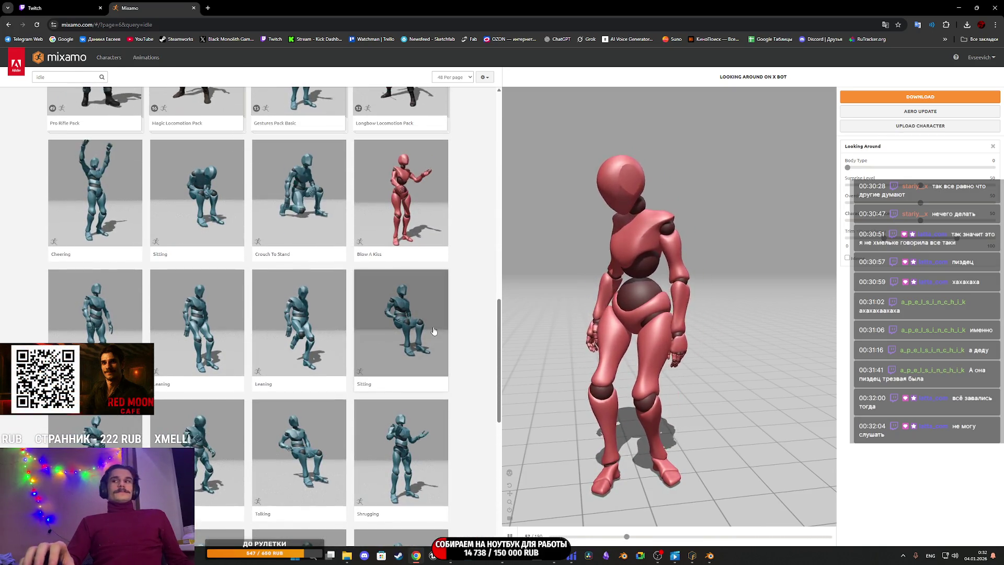
scroll(460, 314, up, 2)
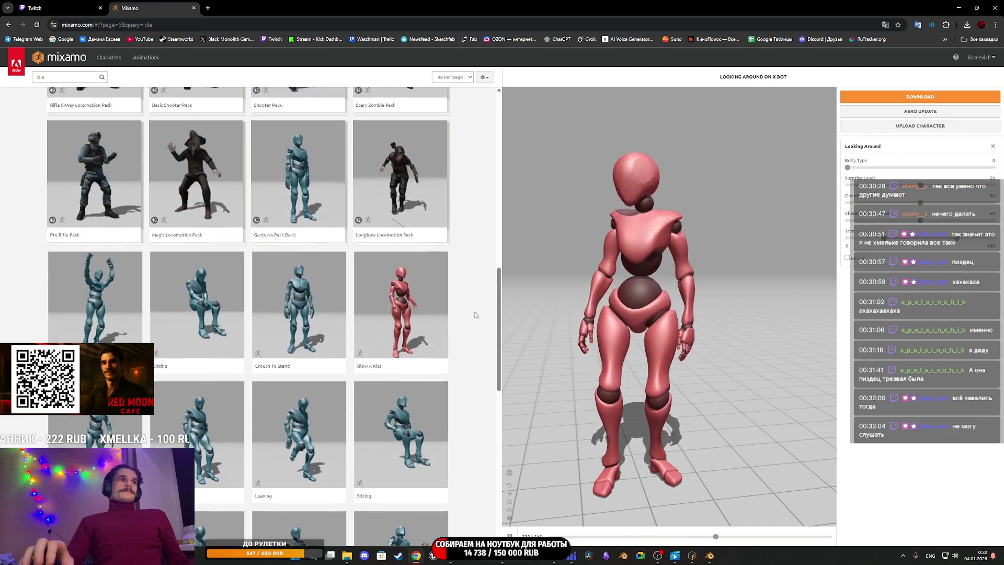
scroll(242, 282, down, 1)
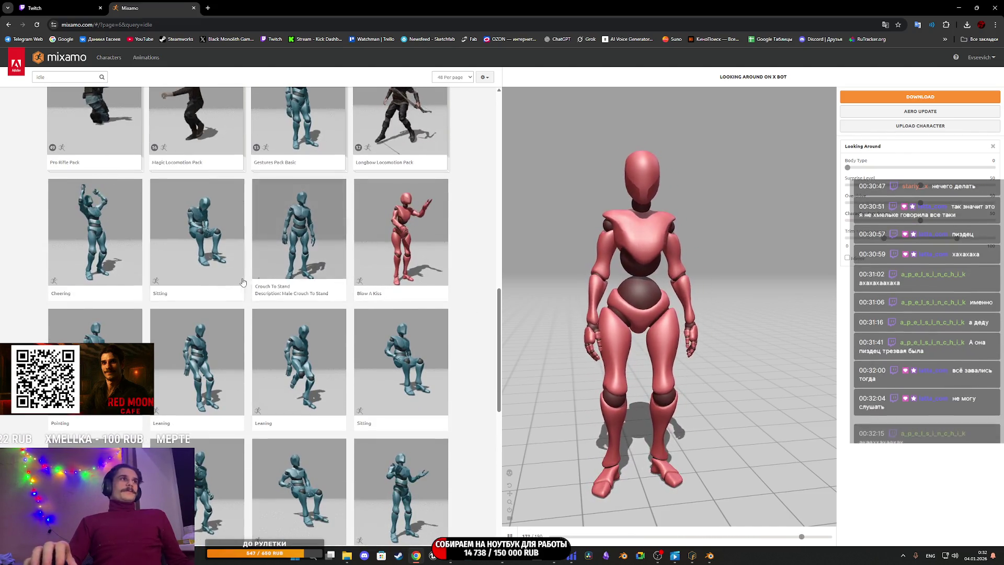
scroll(235, 355, down, 4)
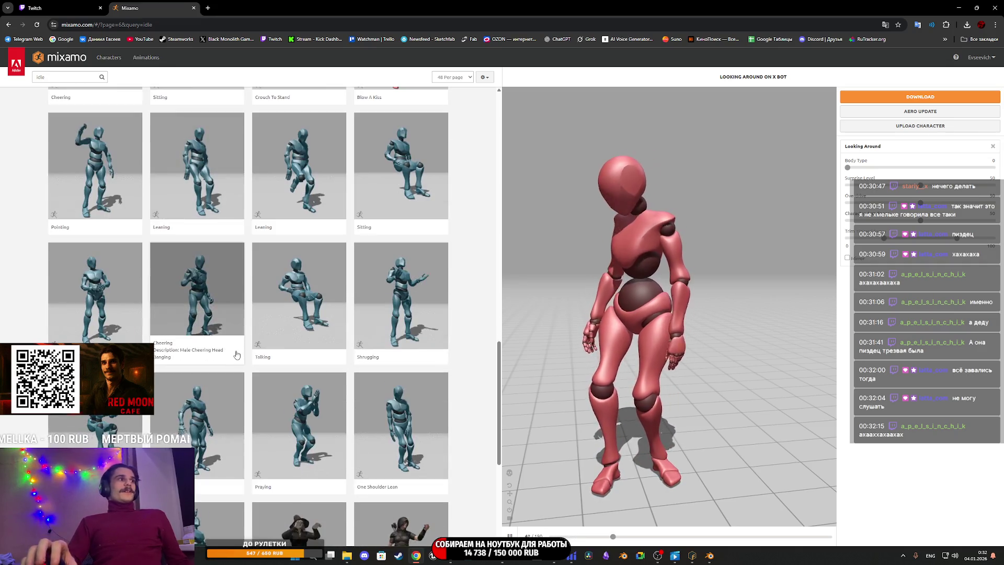
scroll(236, 353, down, 1)
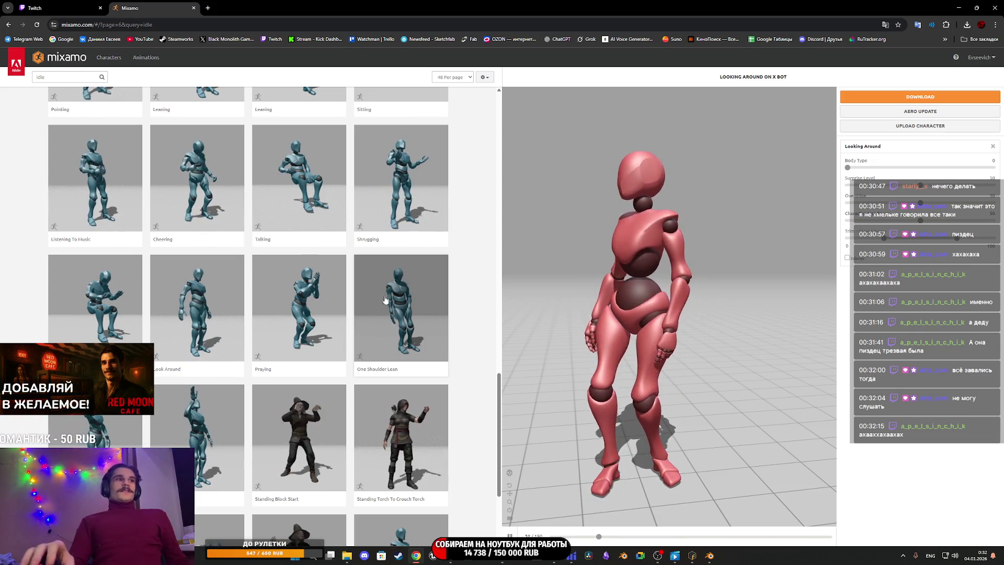
scroll(407, 324, down, 3)
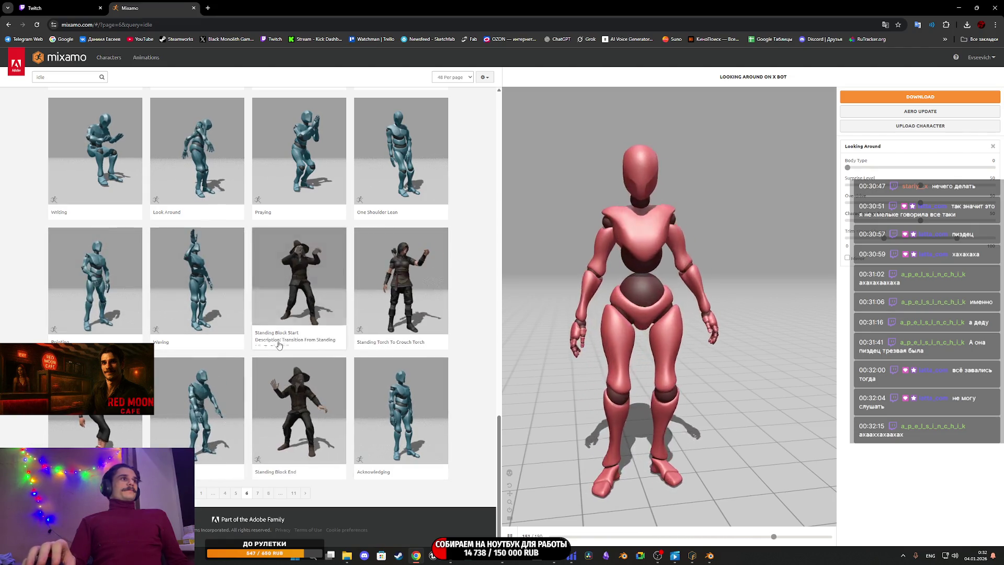
scroll(278, 344, up, 1)
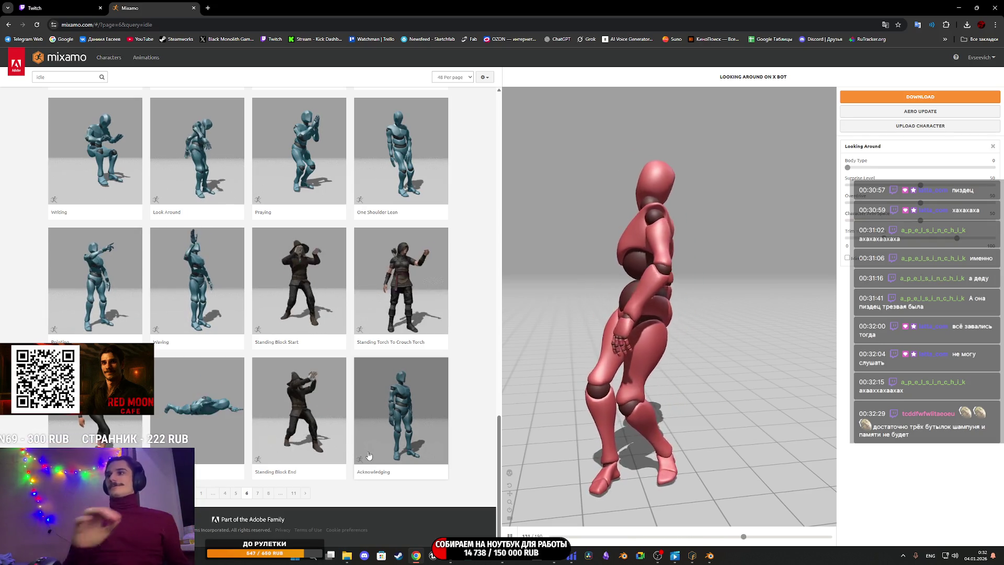
click(257, 493)
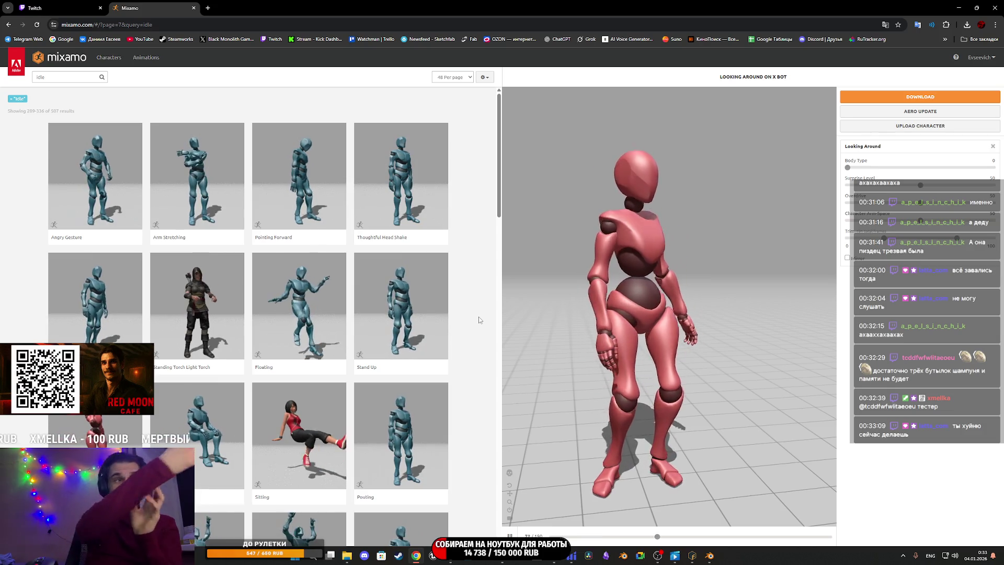
click(392, 427)
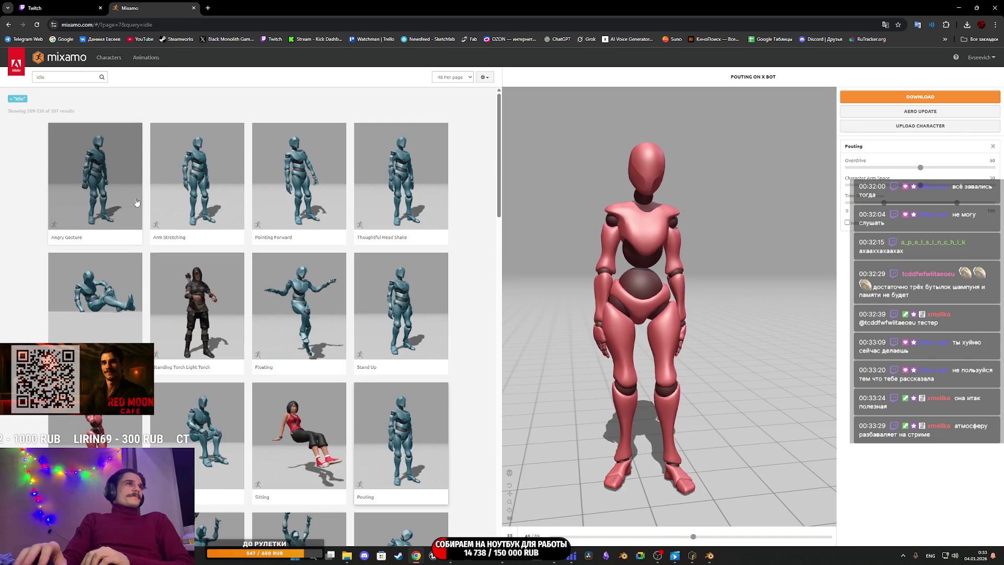
click(405, 184)
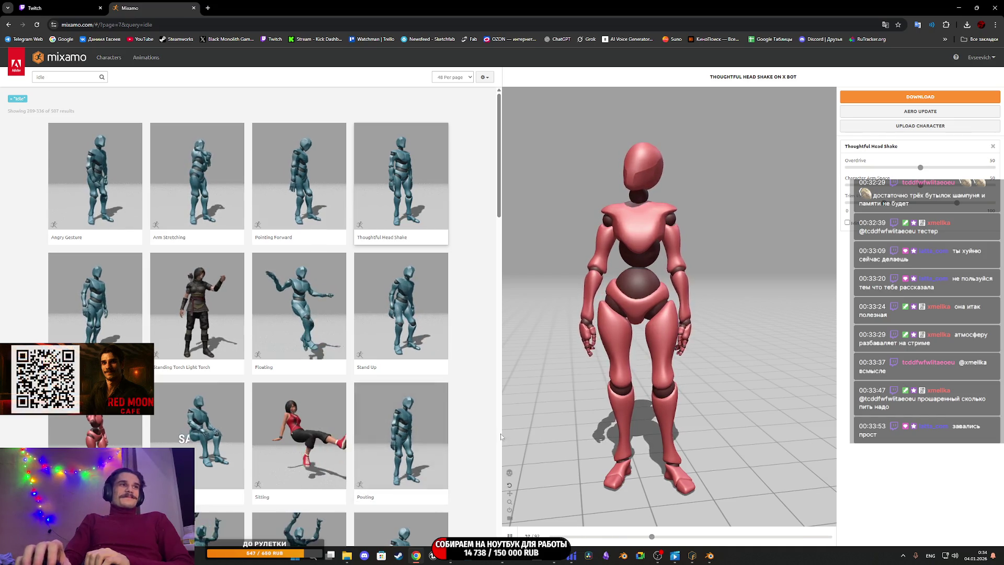
Step: Browse the page 7 idle results and preview Head Gesture on the X Bot
scroll(472, 411, down, 4)
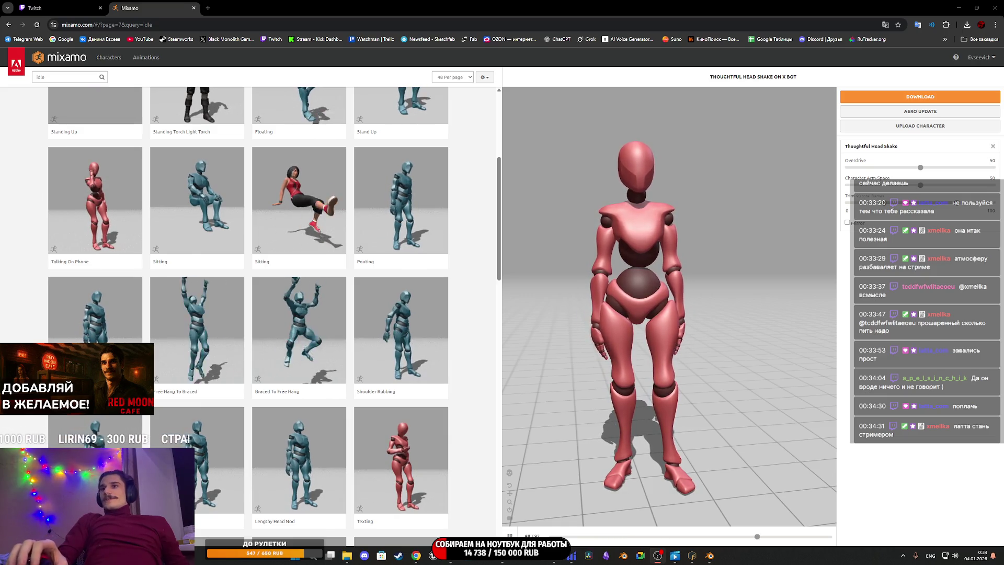
scroll(441, 402, down, 3)
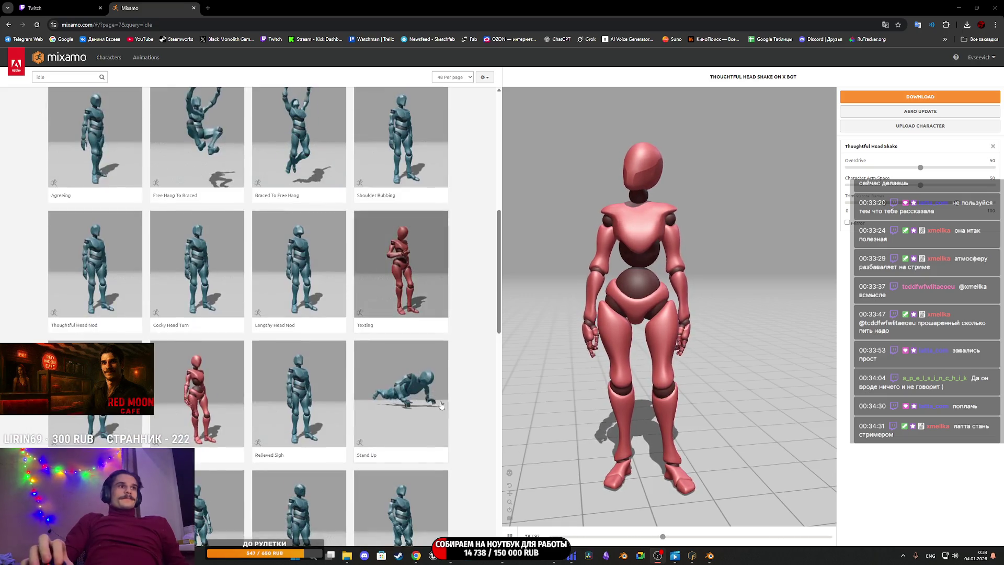
scroll(440, 403, up, 7)
scroll(417, 428, down, 10)
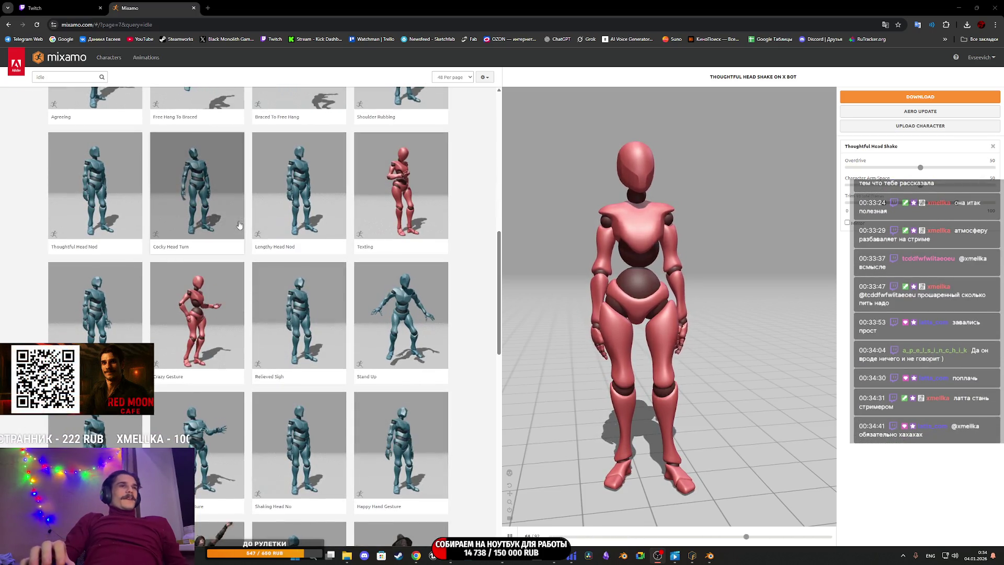
click(113, 298)
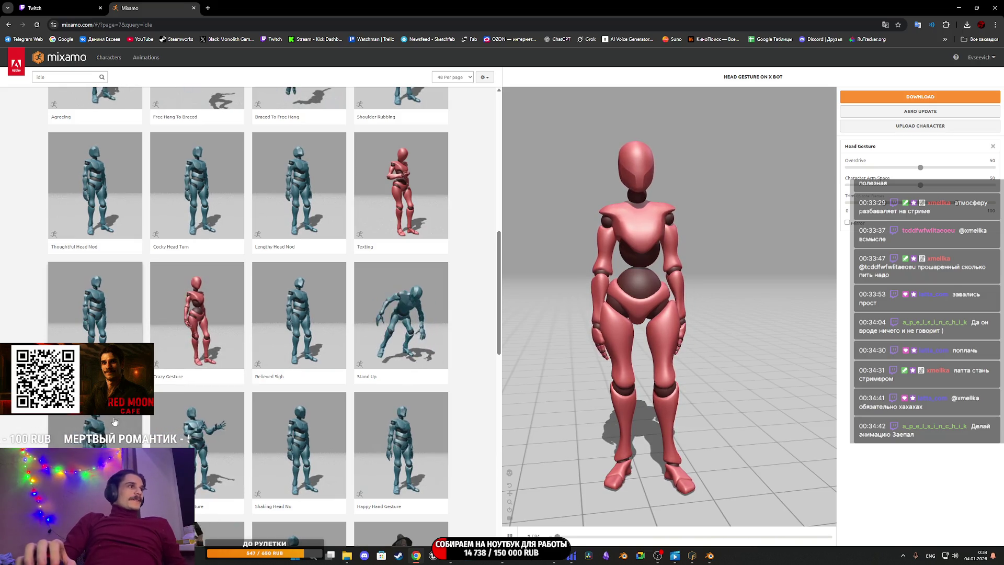
Step: Scroll further through the idle results, then open a new browser tab
scroll(115, 422, down, 4)
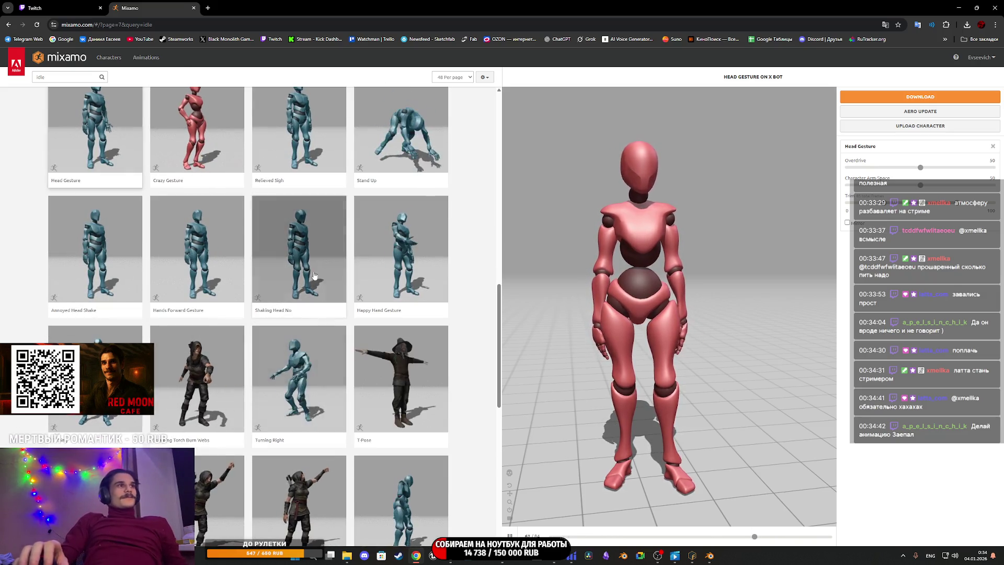
scroll(320, 270, down, 5)
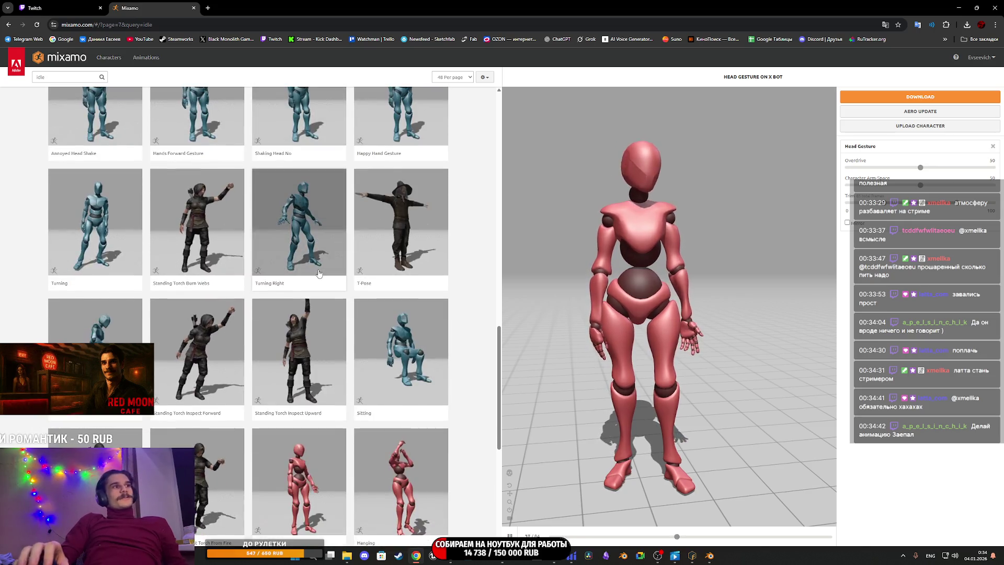
scroll(319, 277, down, 5)
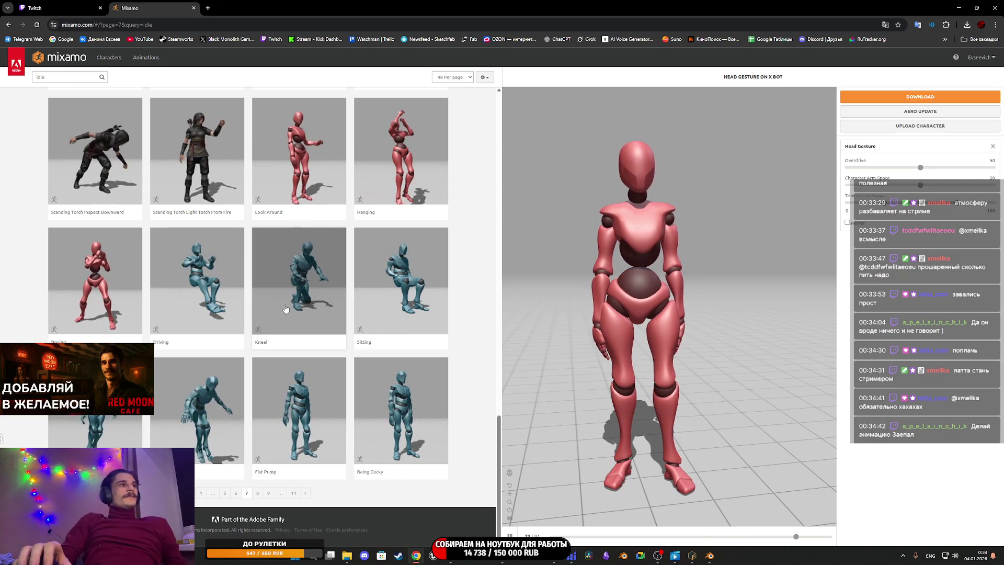
scroll(278, 305, up, 5)
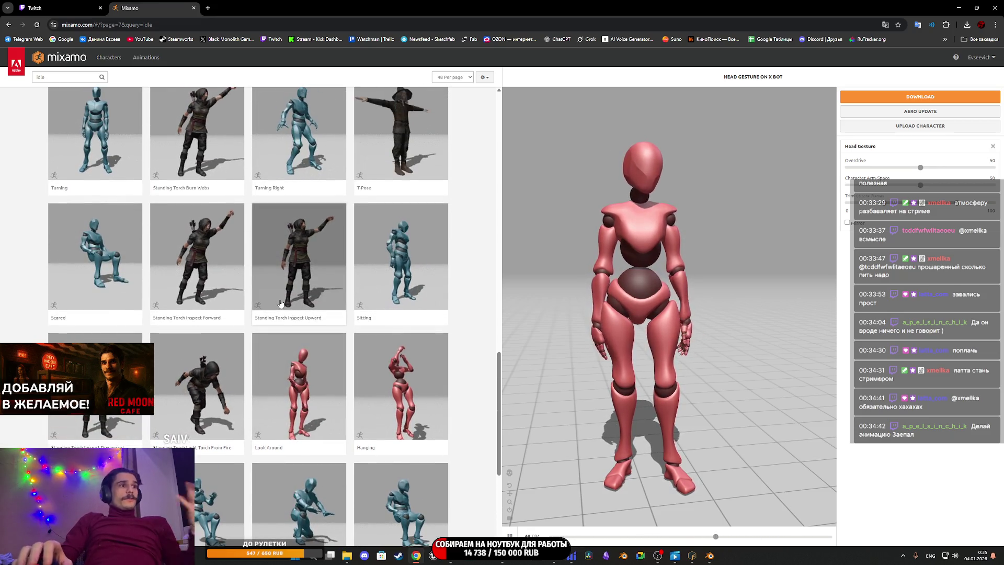
click(207, 8)
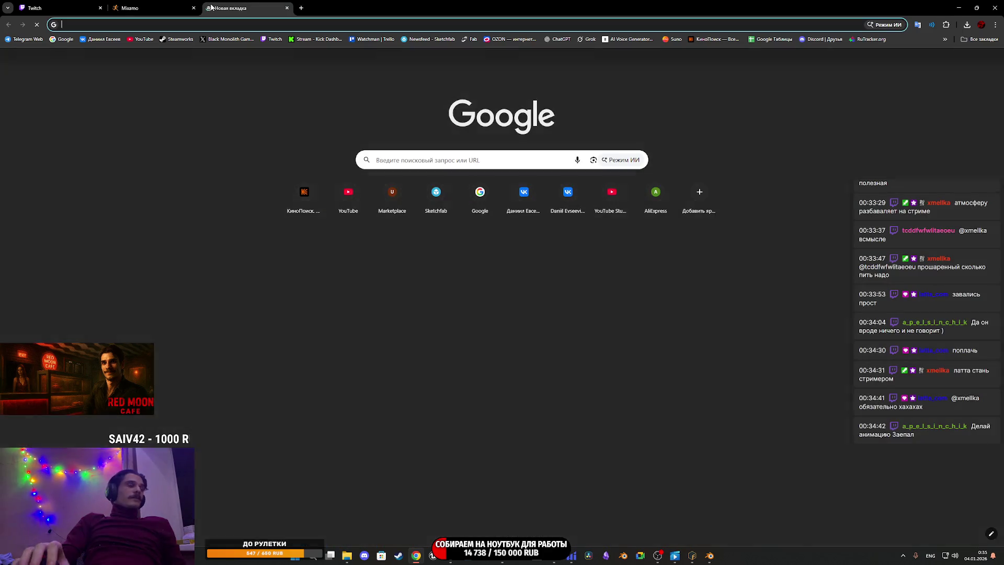
Step: Search Google for 'free motioms ue4' and accept the corrected query 'free motion ue4'
text(free )
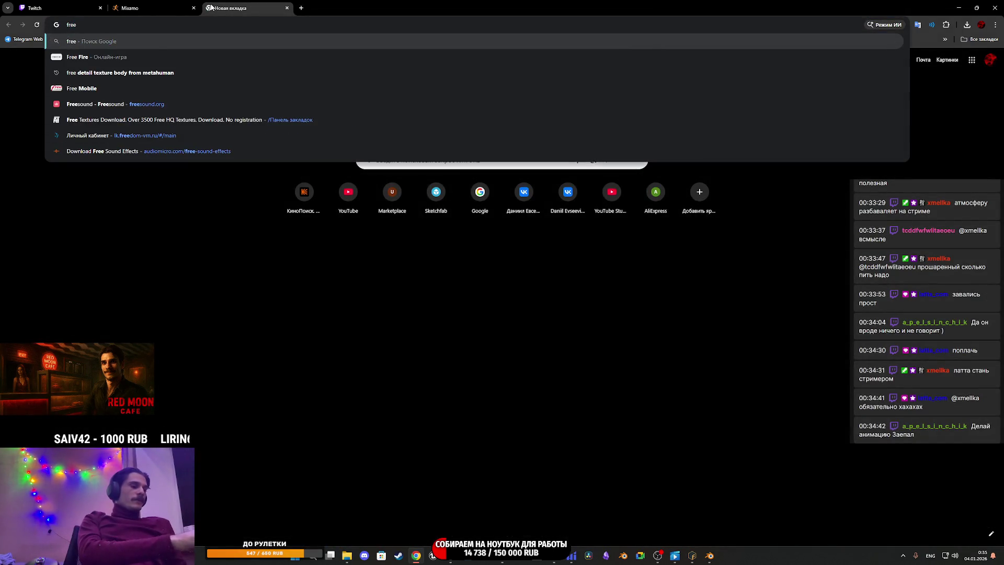
text(motioms)
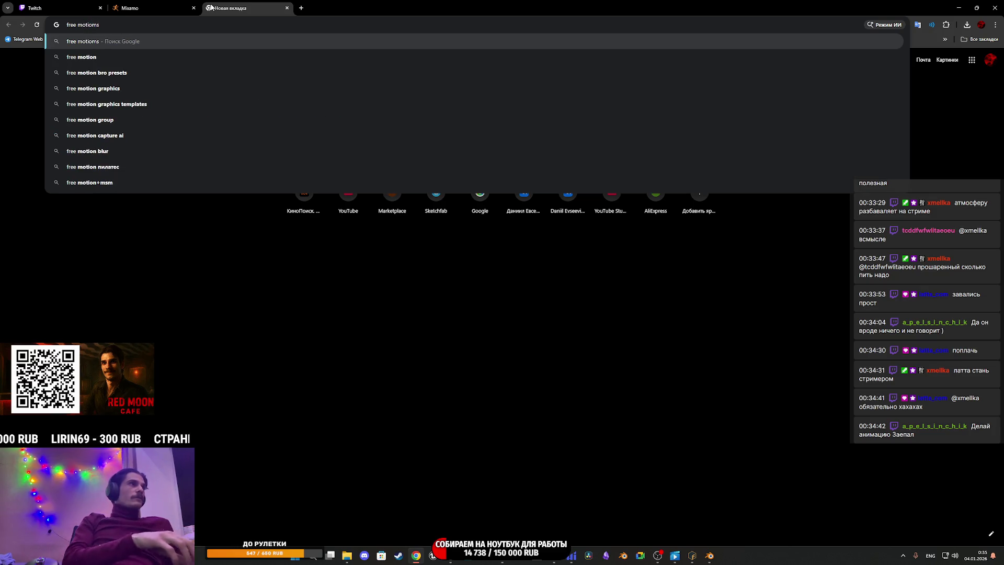
text( ue4)
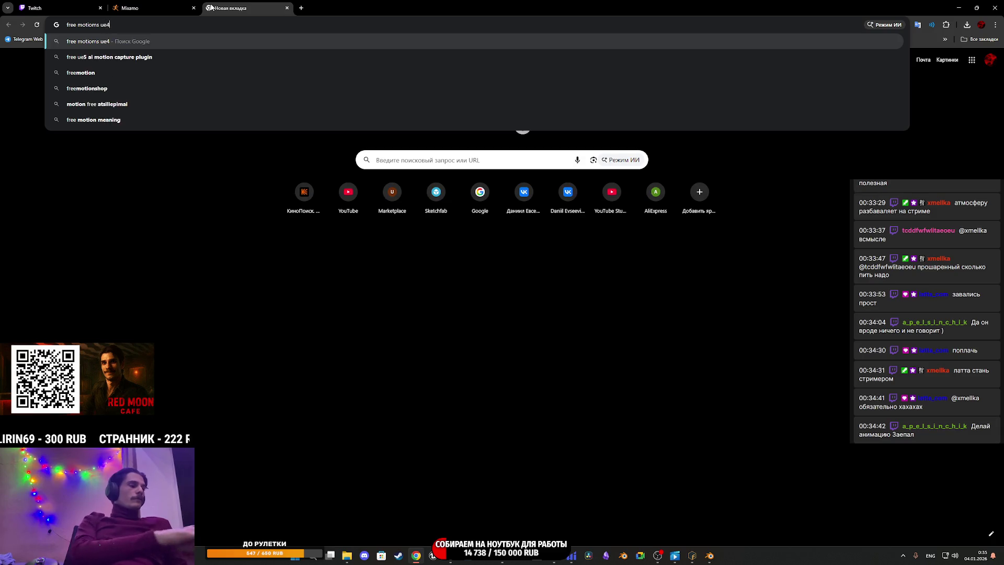
key(Return)
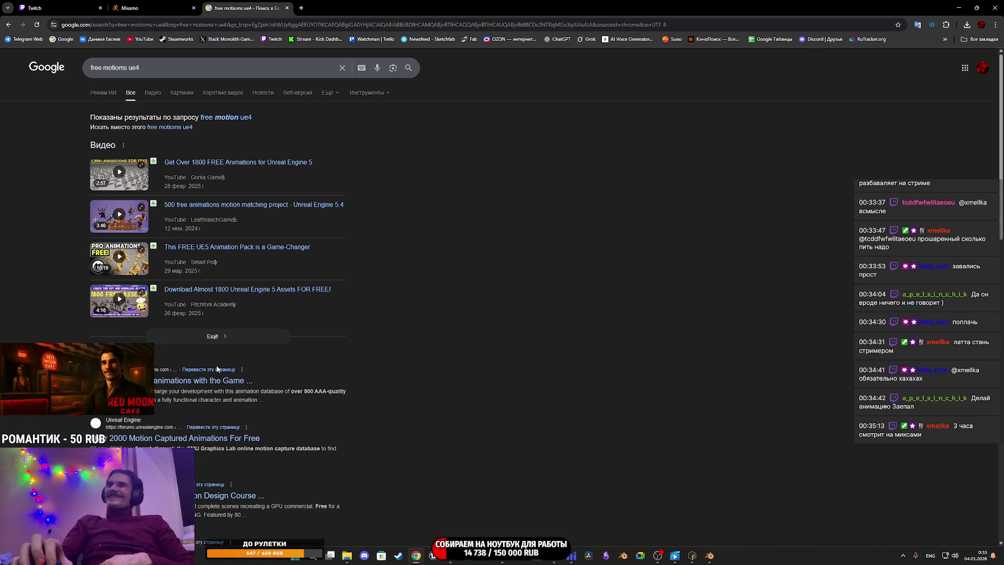
click(225, 119)
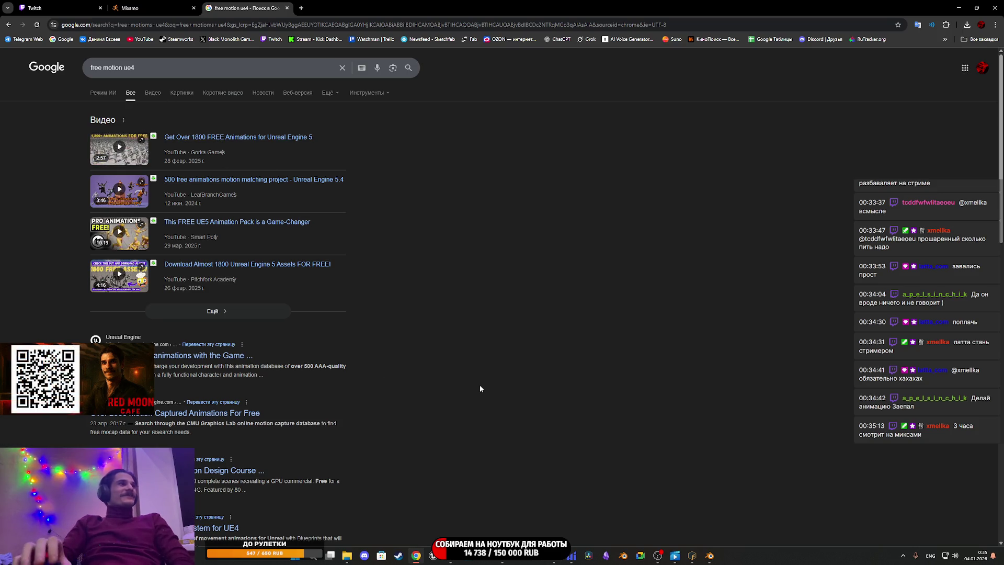
Step: Open the Unreal blog and 'Over 2,000 Motion Captured' forum results in tabs and skim them
middle_click(214, 414)
key(ctrl+Tab)
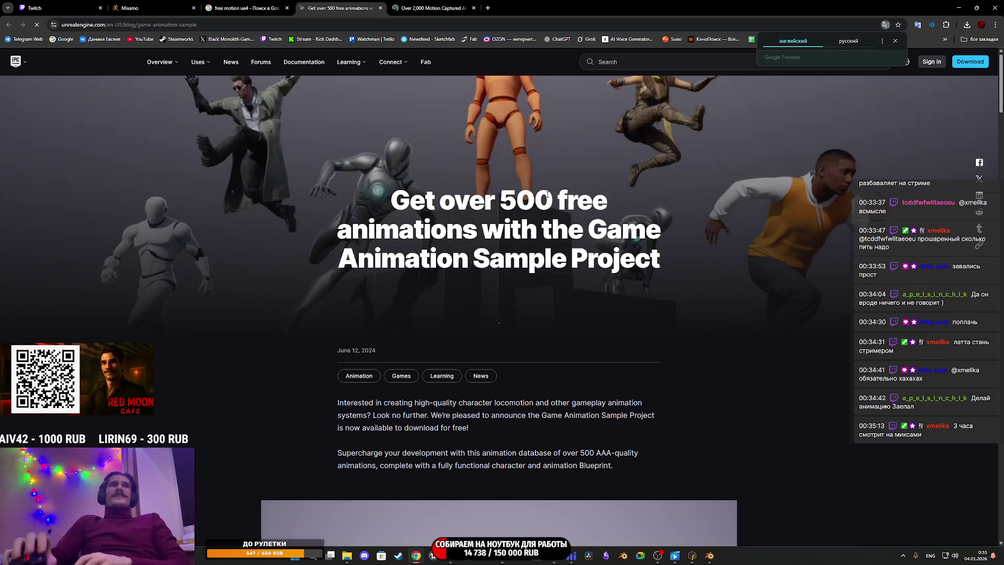
click(431, 8)
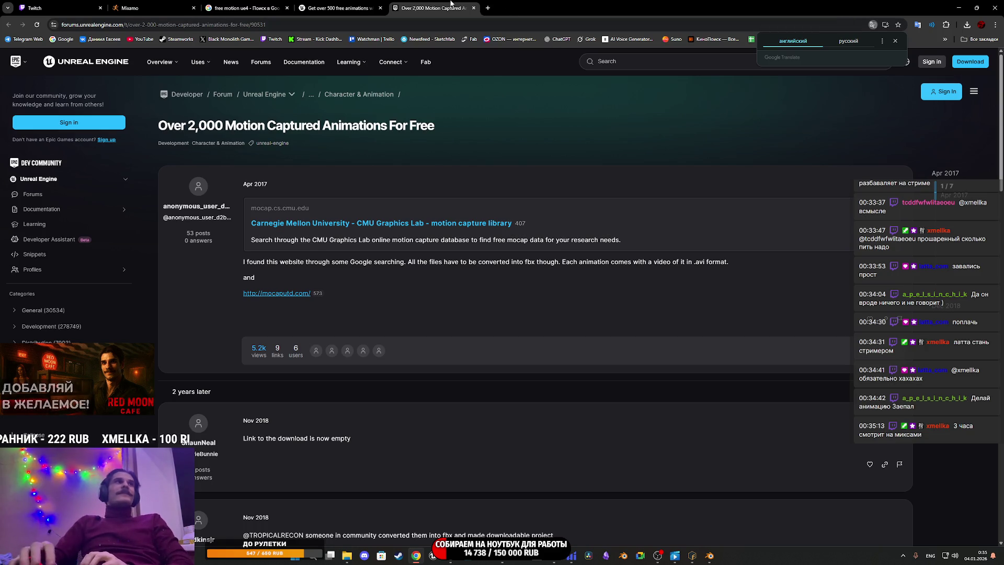
click(383, 4)
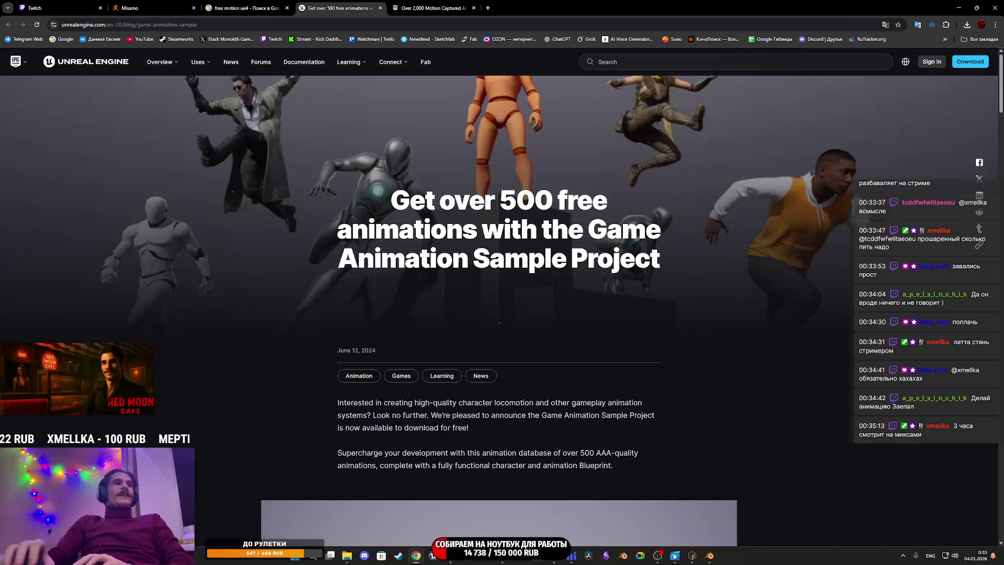
scroll(768, 279, down, 20)
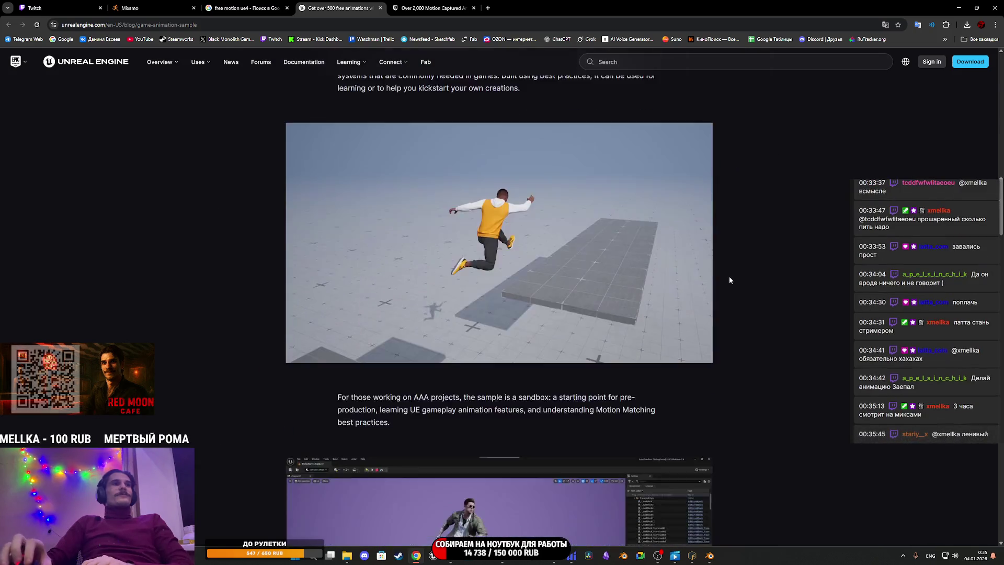
scroll(729, 280, down, 5)
click(250, 5)
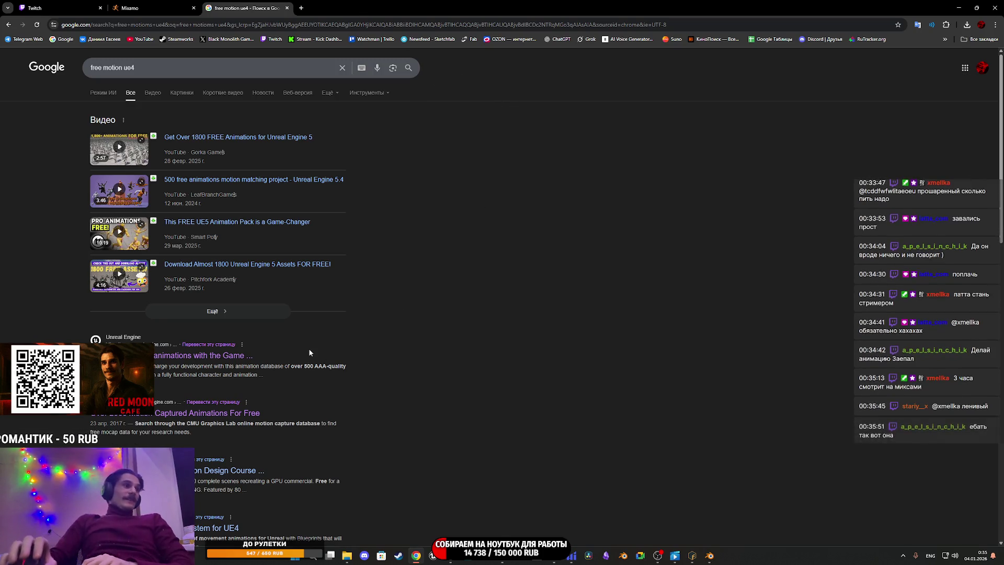
Step: Open the RedefineFX Unreal 5.7 course and 80.lv locomotion article in tabs, viewing RedefineFX
scroll(308, 348, down, 4)
middle_click(211, 275)
middle_click(204, 332)
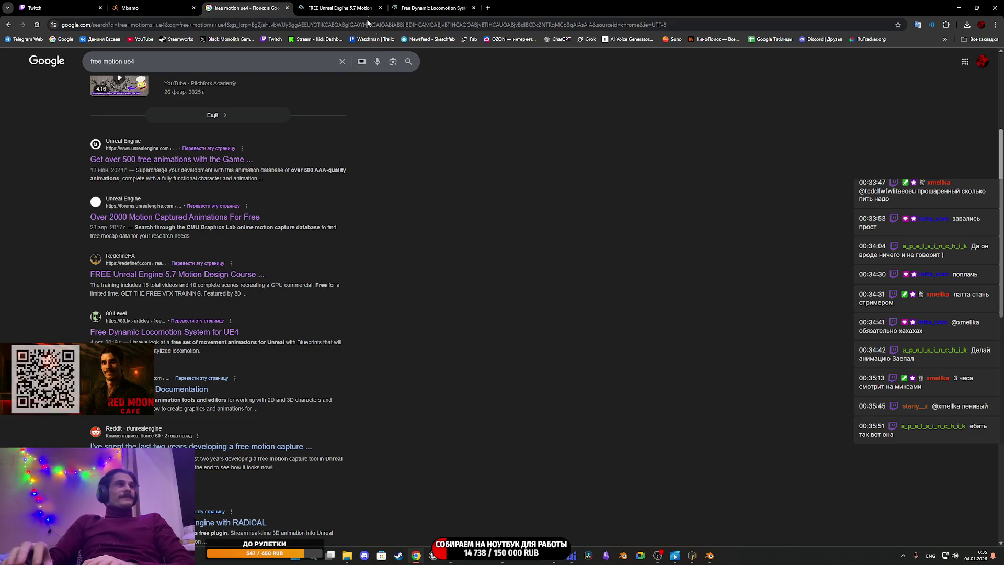
key(ctrl+Tab)
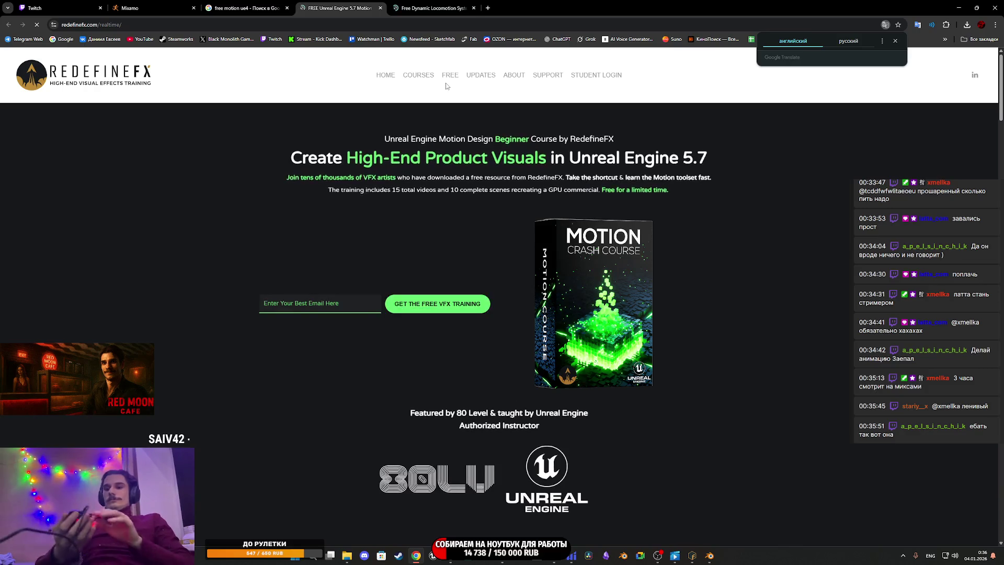